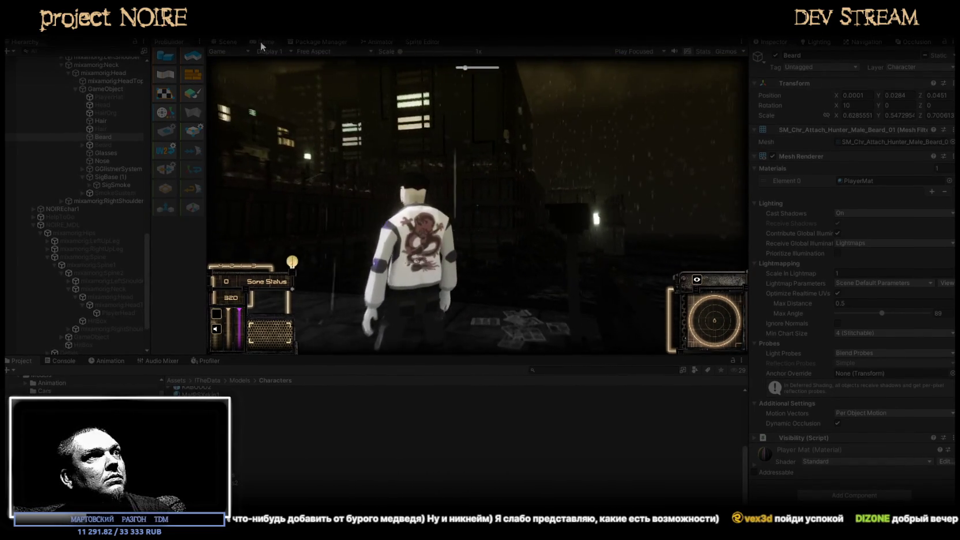
# Play-test the character in the maximised Game view past the car, bridge and stairs, then exit Play mode.
pyautogui.doubleClick(260, 42)
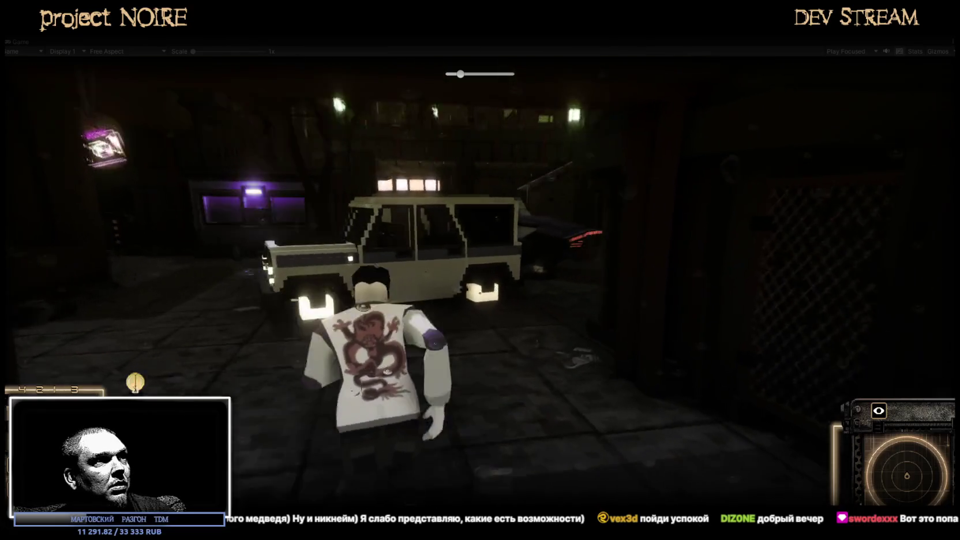
pyautogui.press('w')
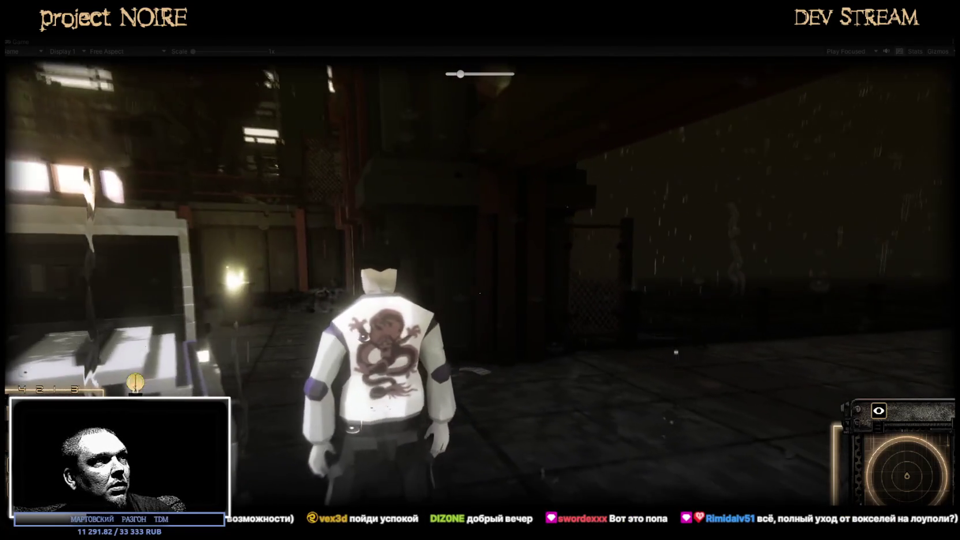
pyautogui.press('w')
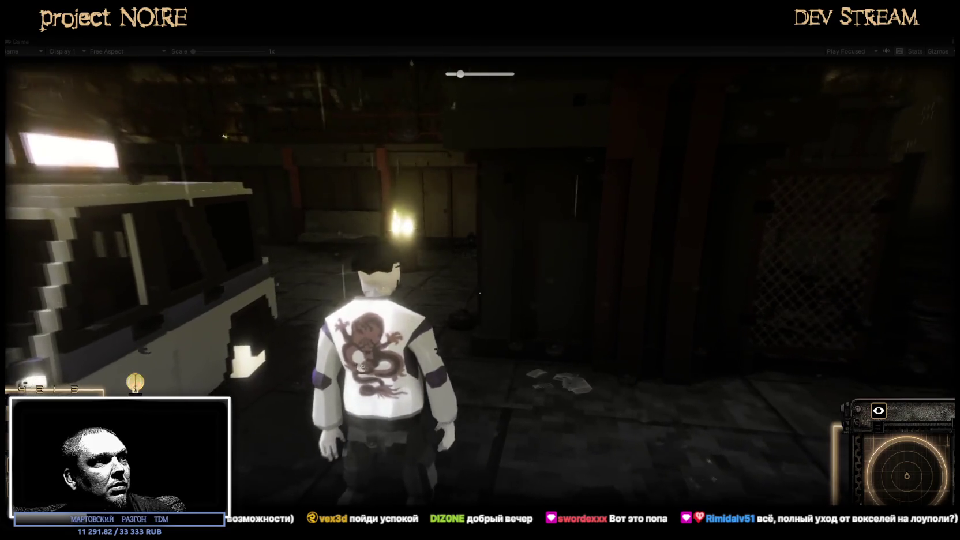
pyautogui.press('w')
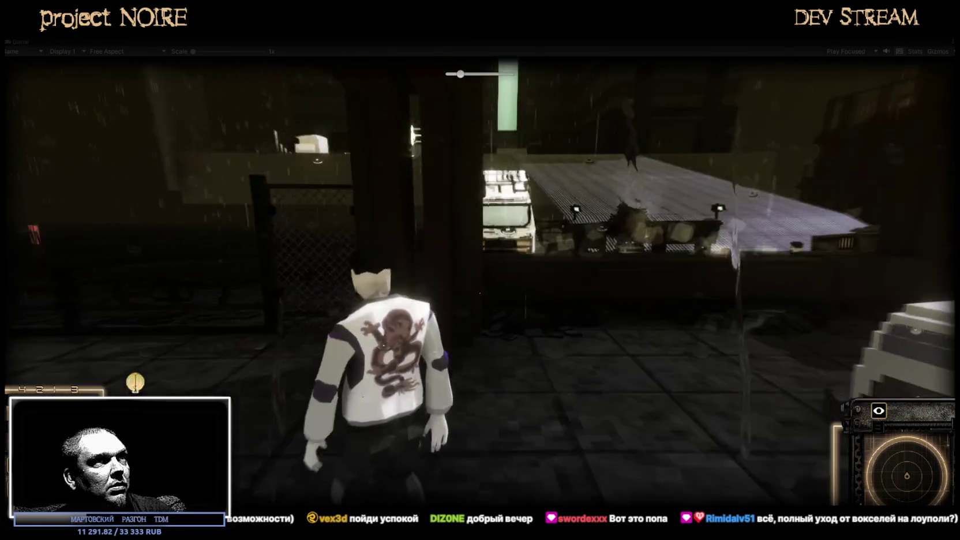
pyautogui.press('w')
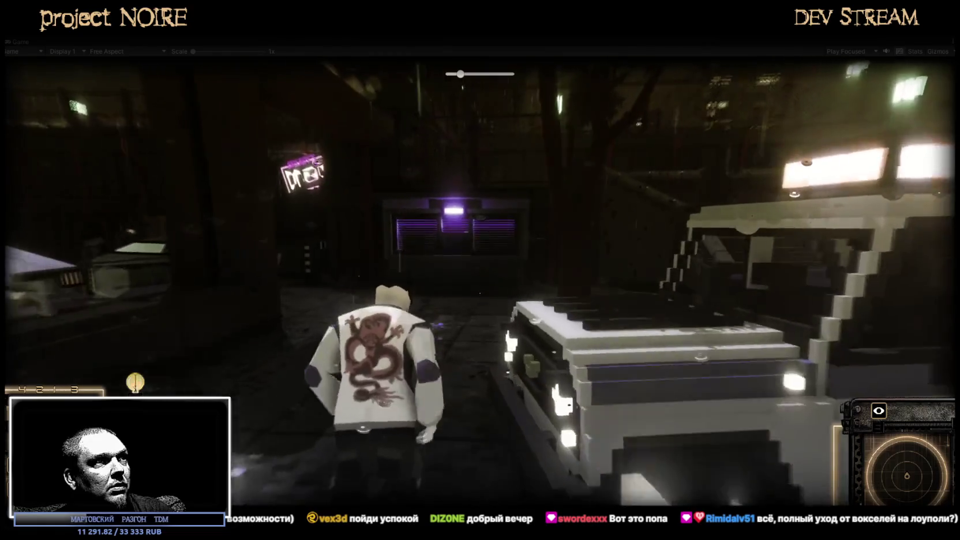
pyautogui.press('w')
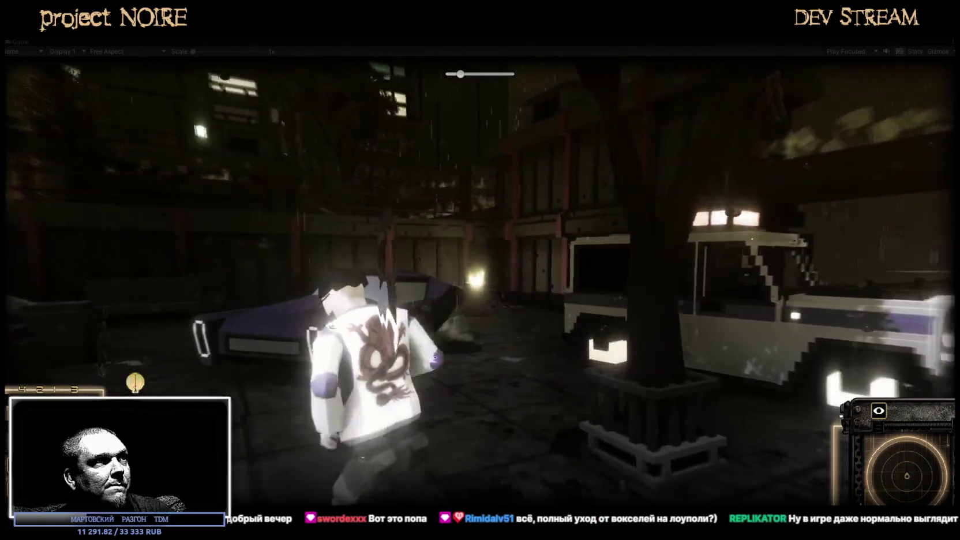
pyautogui.press('w')
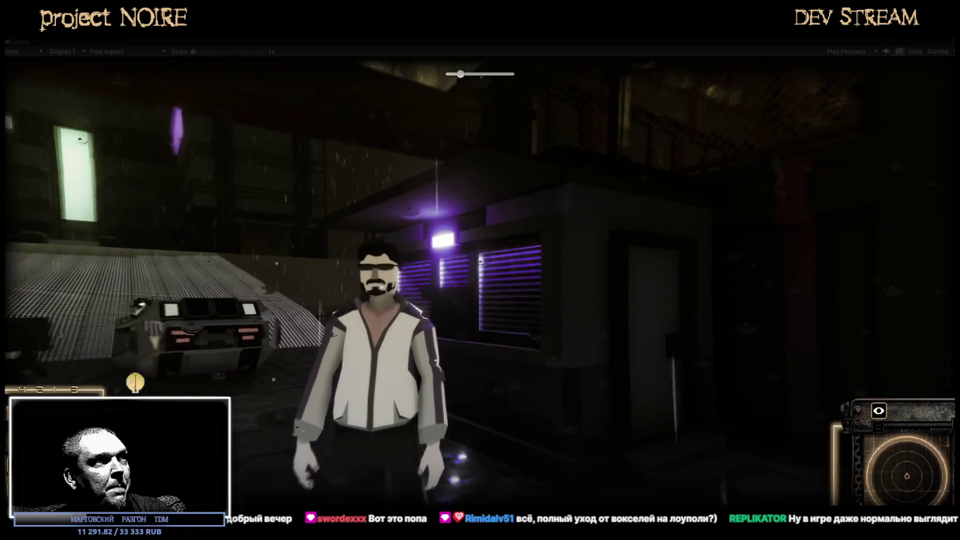
pyautogui.press('w')
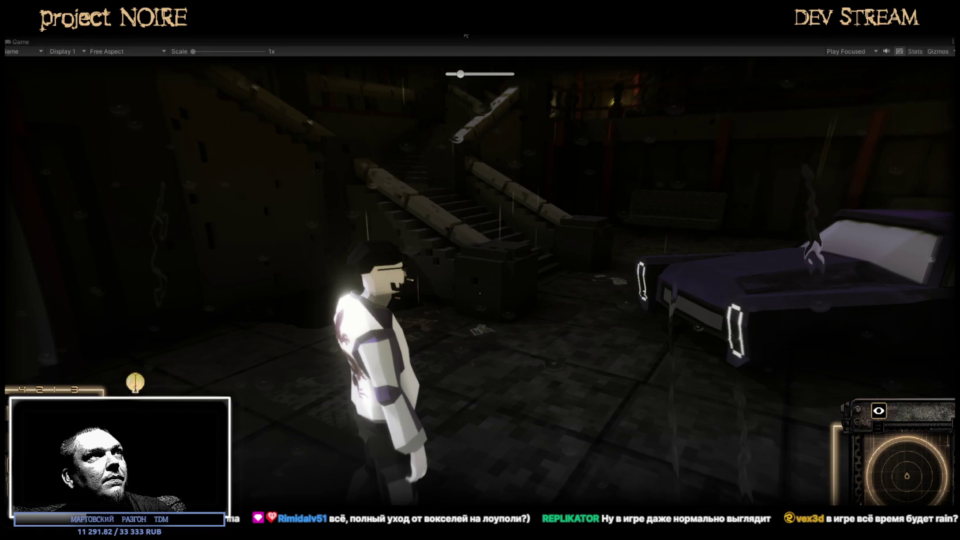
pyautogui.hotkey('ctrl', 'p')
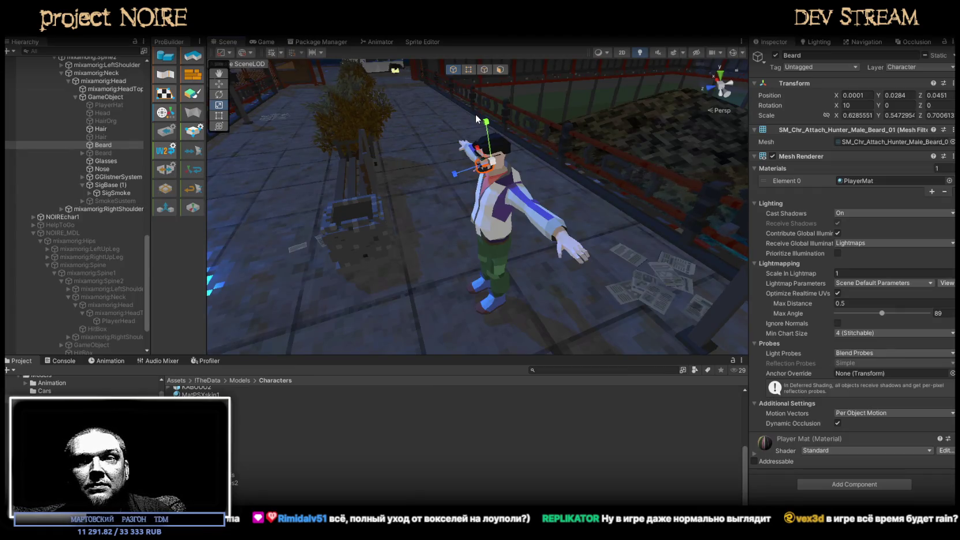
# Select SigBase (1) at the character's head and slide the cigarette between the lips to -0.0235, 0.0081, 0.1236.
pyautogui.moveTo(344, 117)
pyautogui.mouseDown(button='right')
pyautogui.moveTo(546, 171)
pyautogui.moveTo(405, 159)
pyautogui.mouseUp(button='right')
pyautogui.click(547, 171)
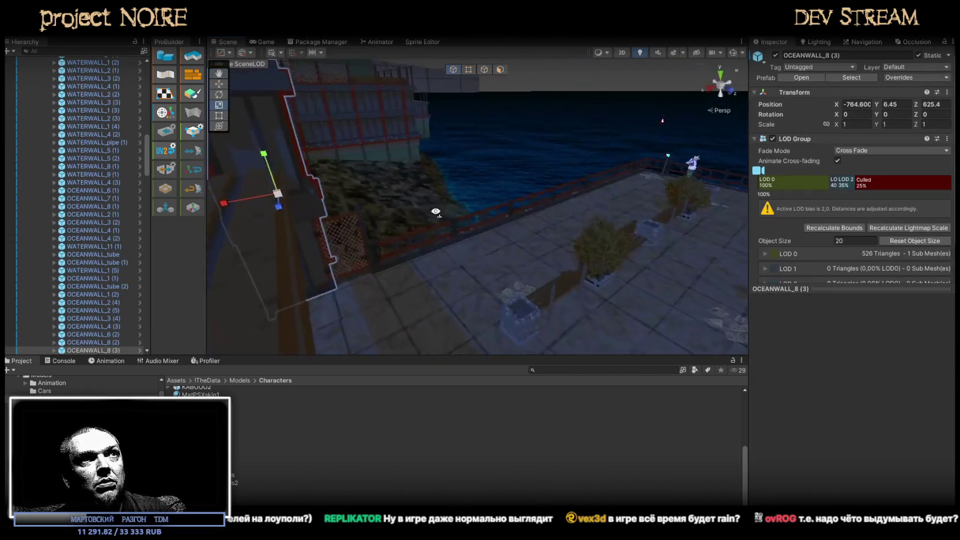
pyautogui.moveTo(405, 160)
pyautogui.mouseDown(button='right')
pyautogui.moveTo(471, 224)
pyautogui.moveTo(425, 212)
pyautogui.moveTo(404, 222)
pyautogui.mouseUp(button='right')
pyautogui.click(471, 224)
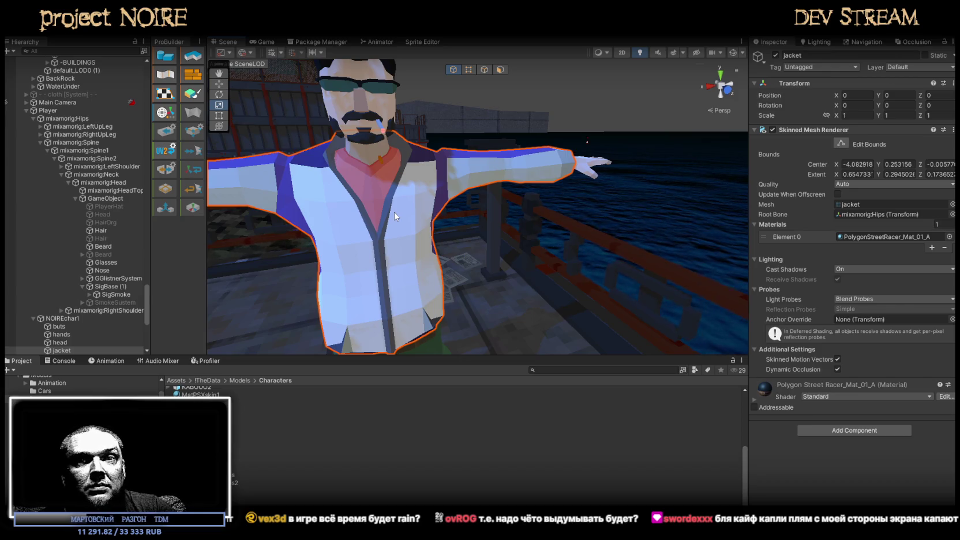
pyautogui.moveTo(363, 205)
pyautogui.mouseDown(button='right')
pyautogui.moveTo(359, 122)
pyautogui.moveTo(503, 144)
pyautogui.moveTo(527, 281)
pyautogui.mouseUp(button='right')
pyautogui.click(495, 171)
pyautogui.click(522, 319)
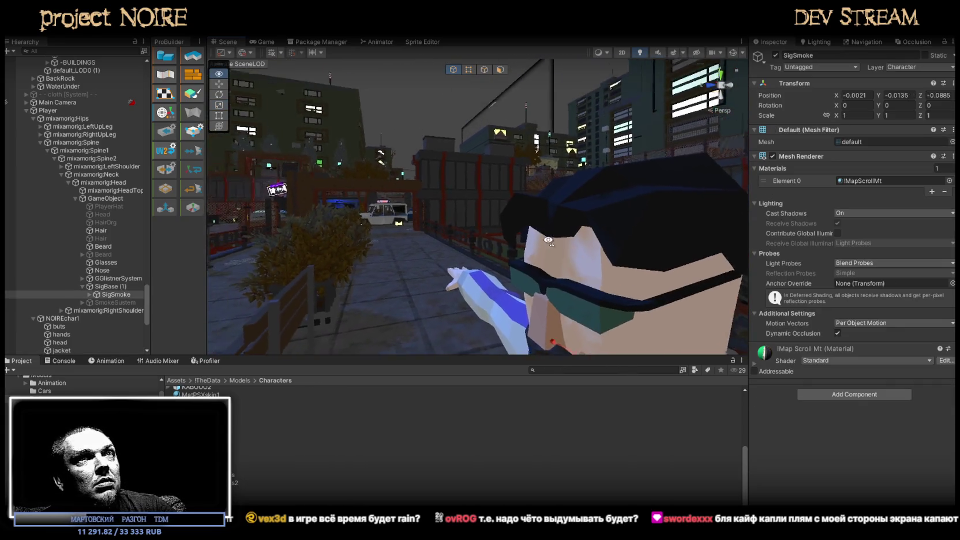
pyautogui.moveTo(522, 318); pyautogui.dragTo(461, 112, button='right')
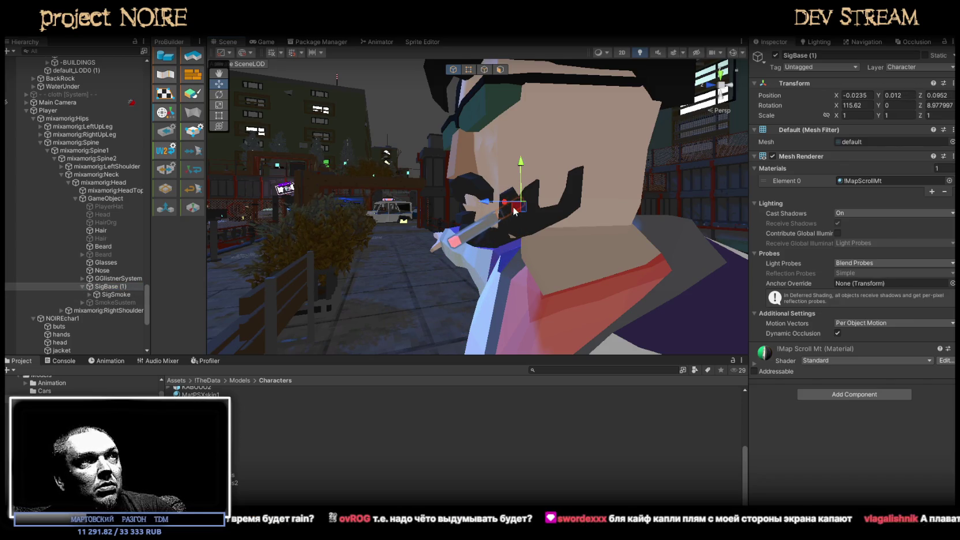
pyautogui.moveTo(518, 206); pyautogui.dragTo(484, 211)
pyautogui.moveTo(406, 217)
pyautogui.keyDown('alt'); pyautogui.mouseDown()
pyautogui.moveTo(608, 205)
pyautogui.moveTo(582, 225)
pyautogui.moveTo(538, 319)
pyautogui.mouseUp(); pyautogui.keyUp('alt')
pyautogui.keyDown('alt'); pyautogui.scroll(-5, 577, 230); pyautogui.keyUp('alt')
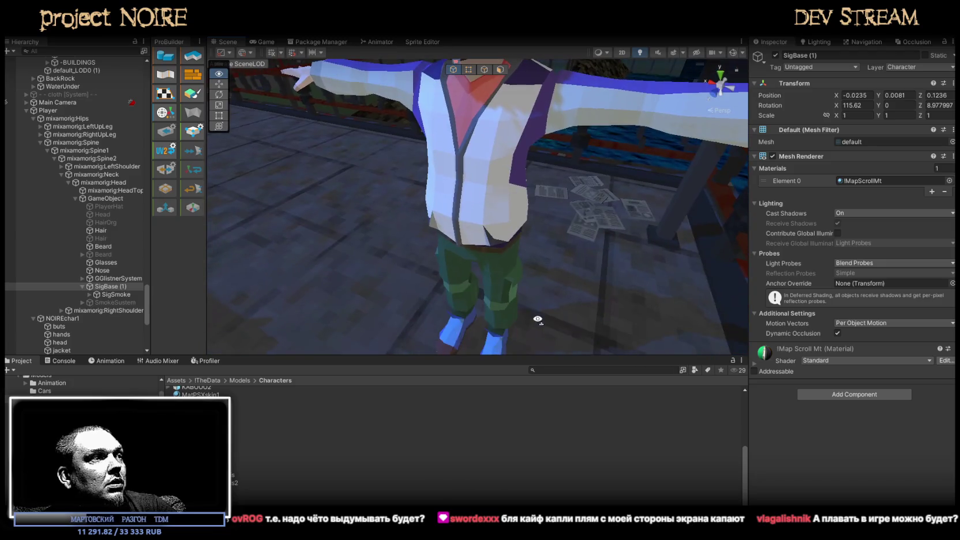
# Select PlayerHat among the head attachments and activate it so the flat cap appears.
pyautogui.click(62, 362)
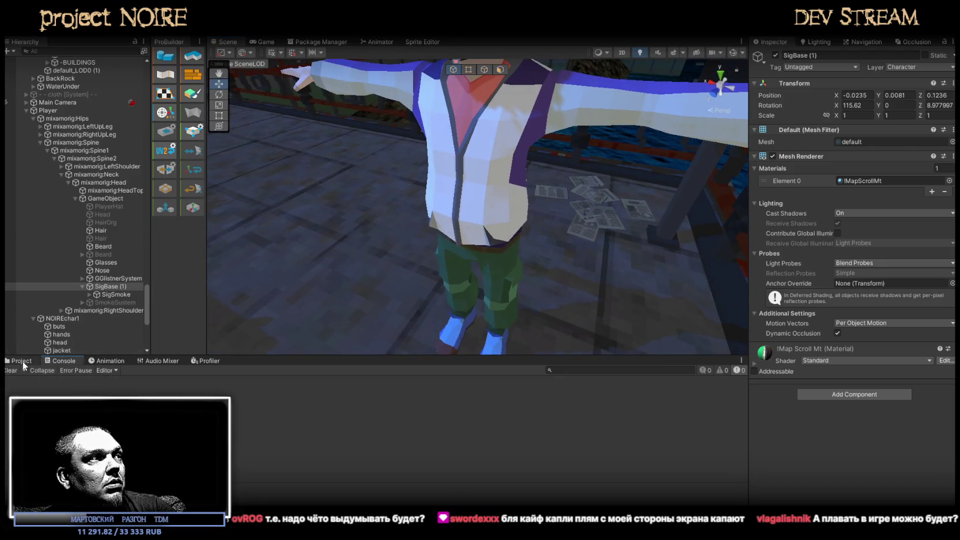
pyautogui.click(22, 361)
pyautogui.keyDown('alt'); pyautogui.moveTo(461, 242); pyautogui.dragTo(438, 173); pyautogui.keyUp('alt')
pyautogui.moveTo(293, 138)
pyautogui.keyDown('alt'); pyautogui.mouseDown()
pyautogui.moveTo(237, 270)
pyautogui.moveTo(505, 191)
pyautogui.moveTo(453, 238)
pyautogui.moveTo(438, 173)
pyautogui.mouseUp(); pyautogui.keyUp('alt')
pyautogui.click(439, 142)
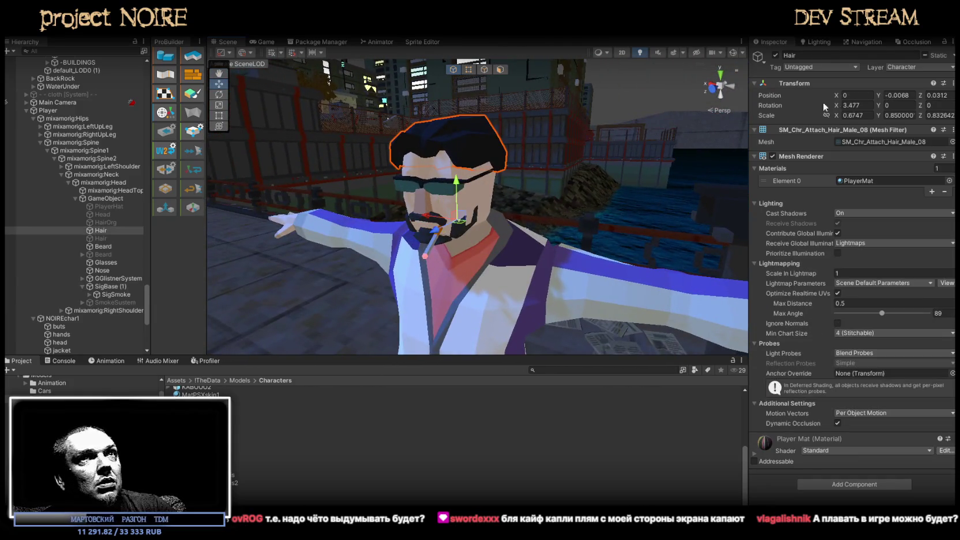
pyautogui.click(117, 214)
pyautogui.press('Up')
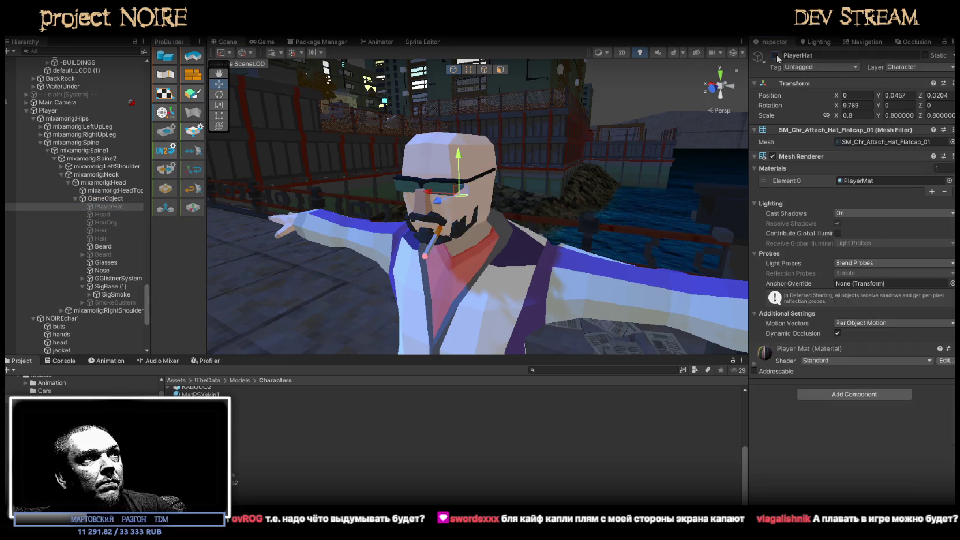
pyautogui.click(775, 55)
# Fit the cap on the head: move it up, tilt it, and shrink its X scale to 0.68684.
pyautogui.keyDown('alt'); pyautogui.moveTo(438, 190); pyautogui.dragTo(486, 181); pyautogui.keyUp('alt')
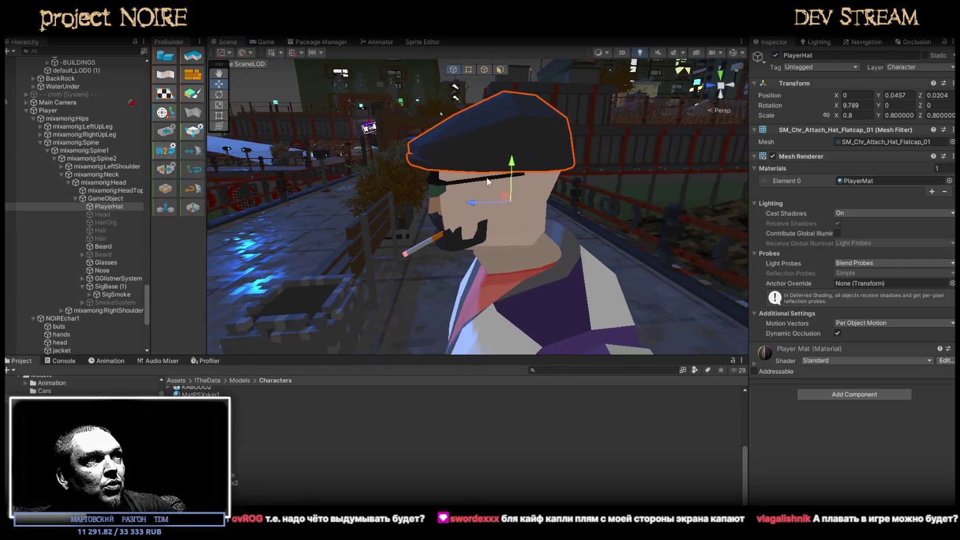
pyautogui.moveTo(470, 203)
pyautogui.mouseDown()
pyautogui.moveTo(482, 203)
pyautogui.moveTo(499, 118)
pyautogui.mouseUp()
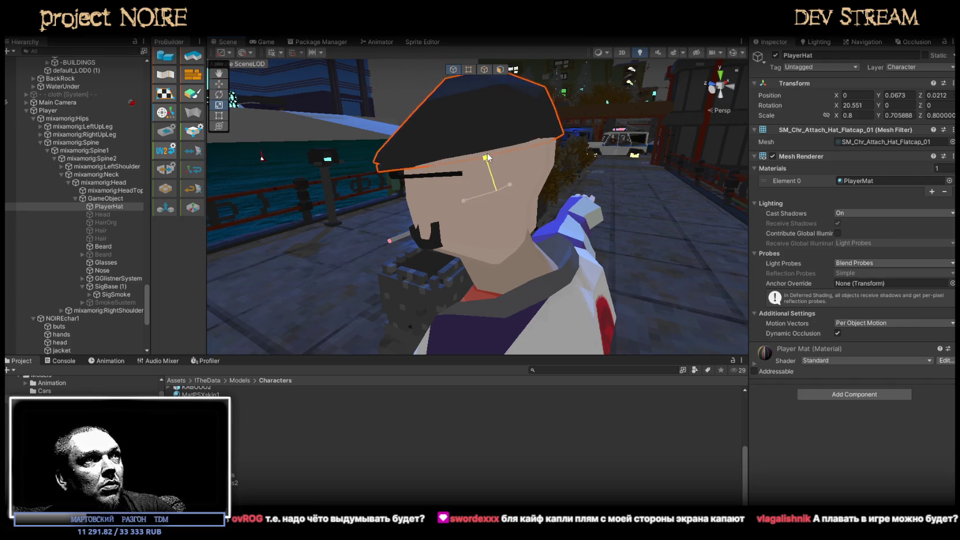
pyautogui.moveTo(499, 156)
pyautogui.mouseDown()
pyautogui.moveTo(502, 143)
pyautogui.moveTo(523, 162)
pyautogui.moveTo(503, 172)
pyautogui.moveTo(801, 145)
pyautogui.mouseUp()
pyautogui.press('e')
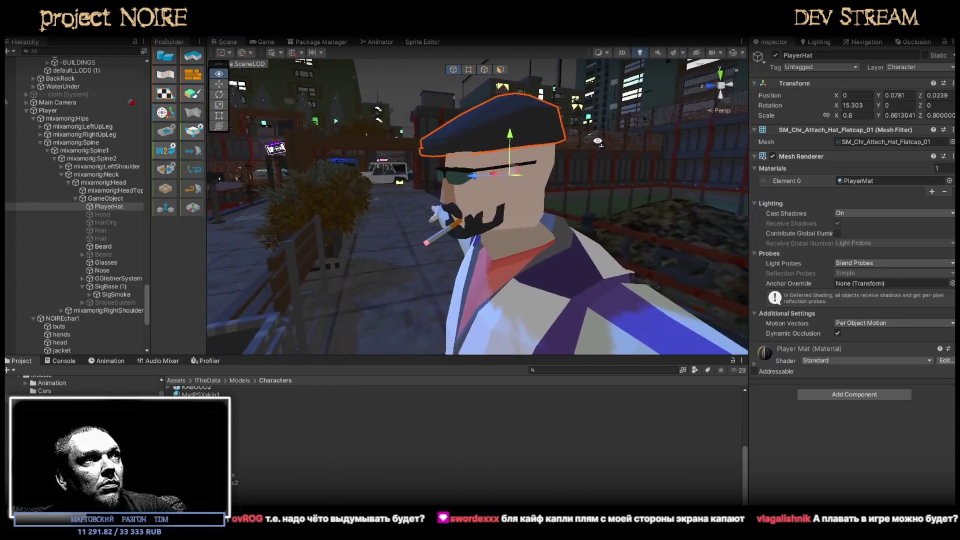
pyautogui.moveTo(589, 130); pyautogui.dragTo(598, 119, button='middle')
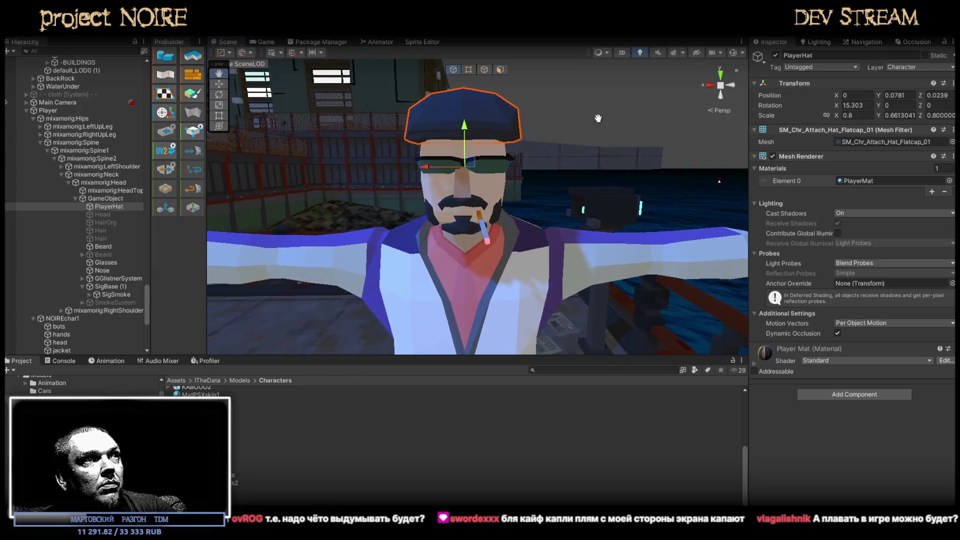
pyautogui.moveTo(433, 173); pyautogui.dragTo(428, 173)
pyautogui.moveTo(428, 173)
pyautogui.keyDown('alt'); pyautogui.mouseDown()
pyautogui.moveTo(540, 194)
pyautogui.moveTo(440, 213)
pyautogui.mouseUp(); pyautogui.keyUp('alt')
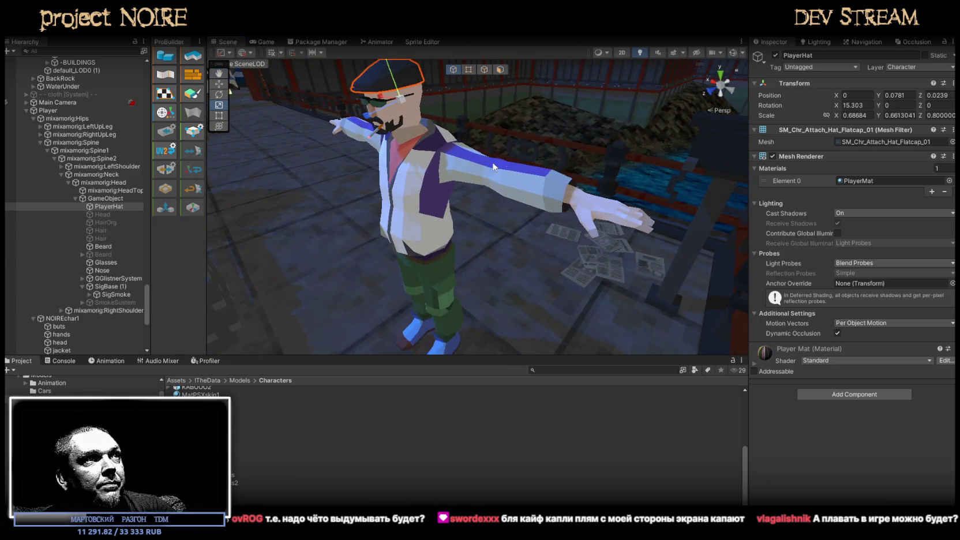
pyautogui.scroll(-5, 493, 167)
pyautogui.keyDown('alt'); pyautogui.moveTo(493, 167); pyautogui.dragTo(503, 40); pyautogui.keyUp('alt')
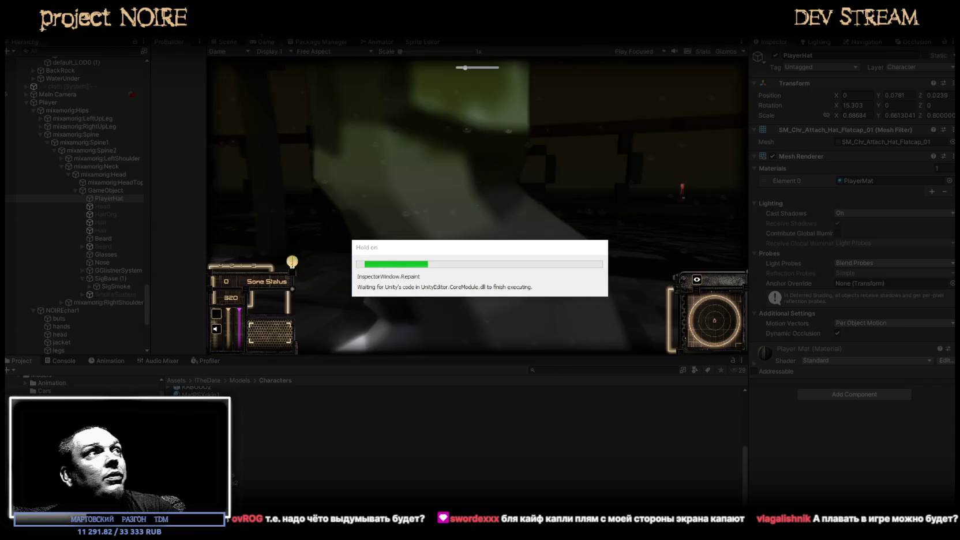
# Walk the capped character through the maximised Game view past the jeep, benches and stairs, then restore the editor layout.
pyautogui.doubleClick(266, 43)
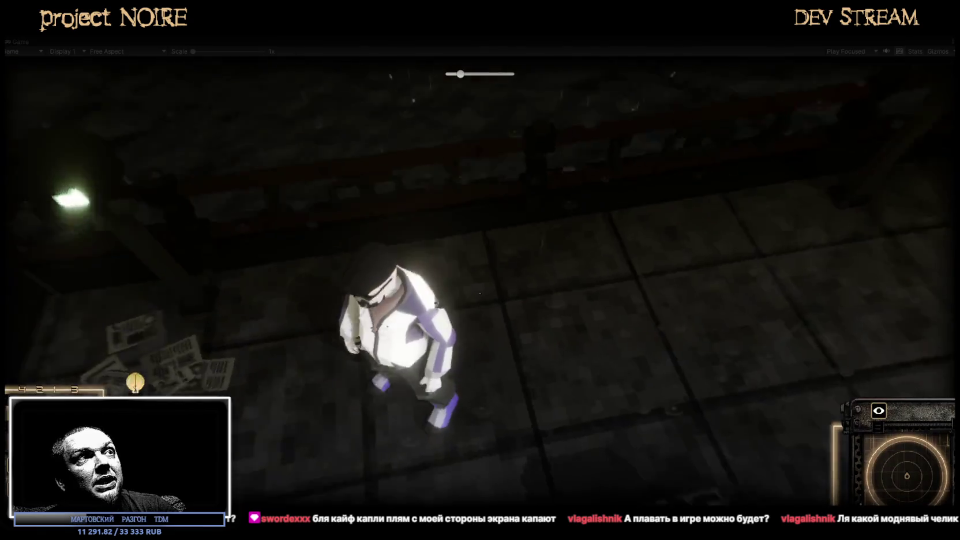
pyautogui.press('w')
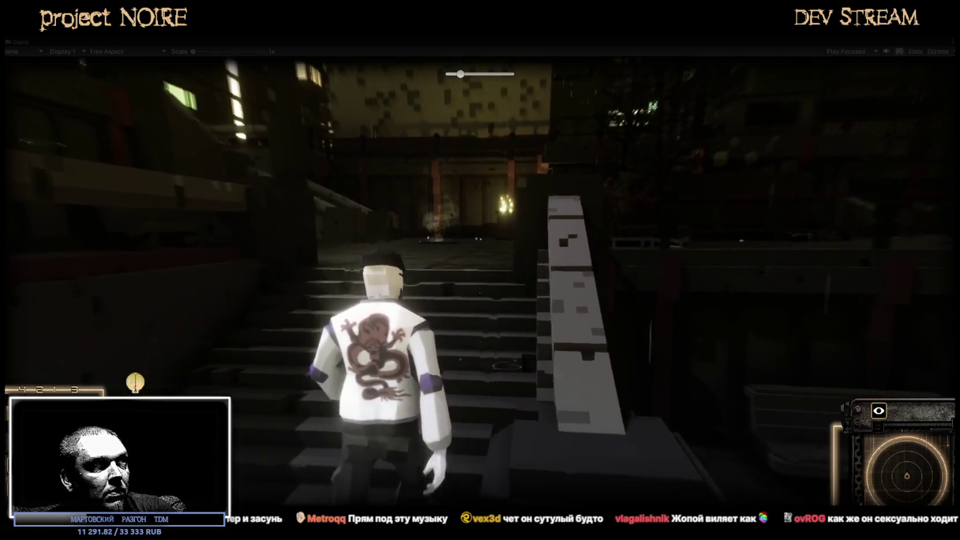
pyautogui.press('w')
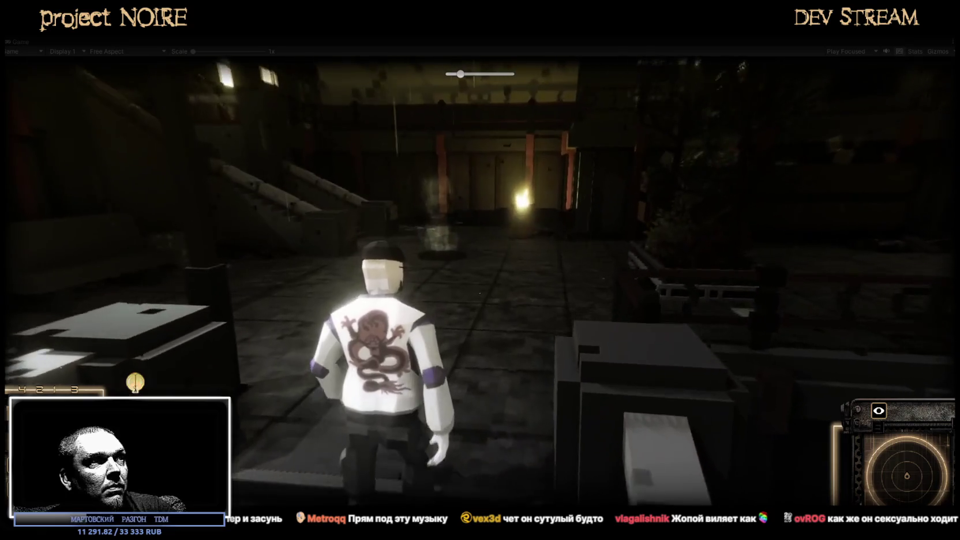
pyautogui.press('w')
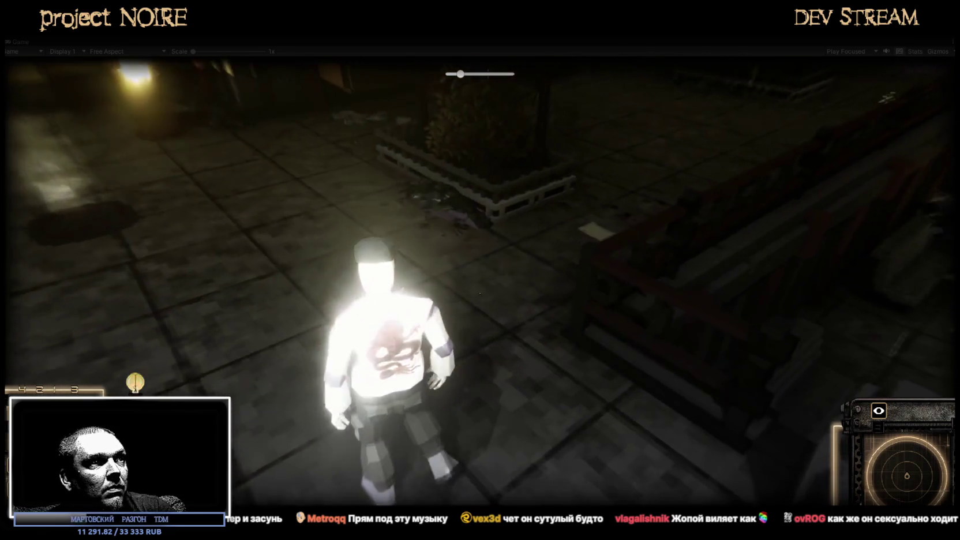
pyautogui.press('w')
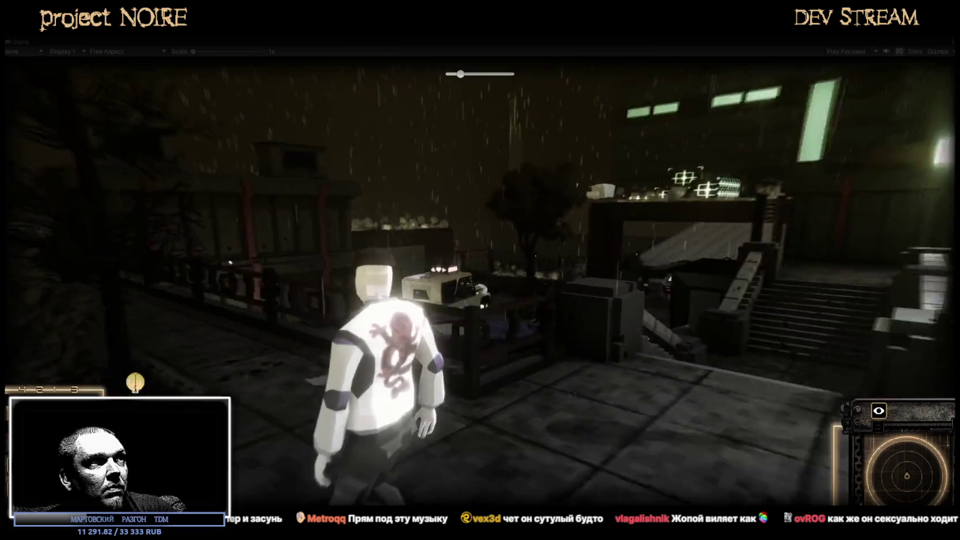
pyautogui.press('w')
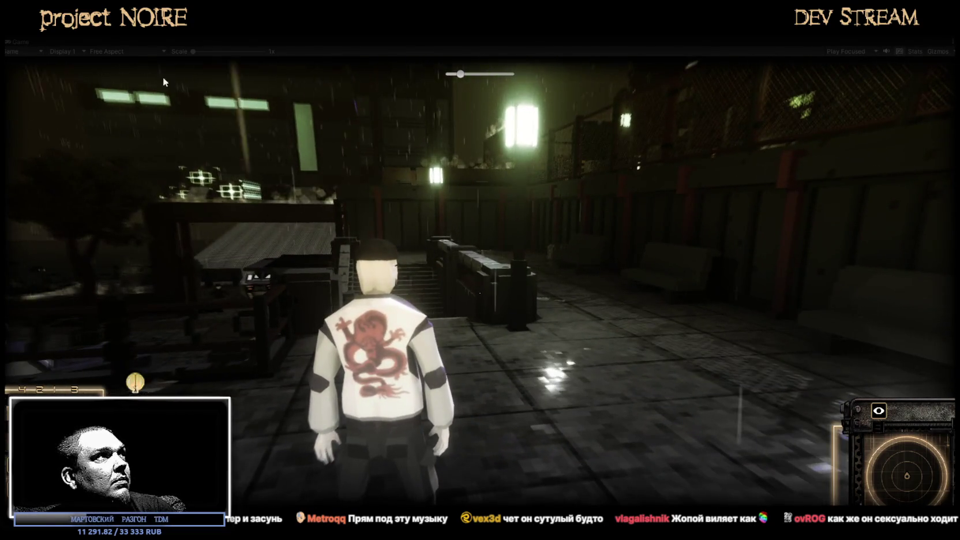
pyautogui.doubleClick(22, 44)
pyautogui.press('w')
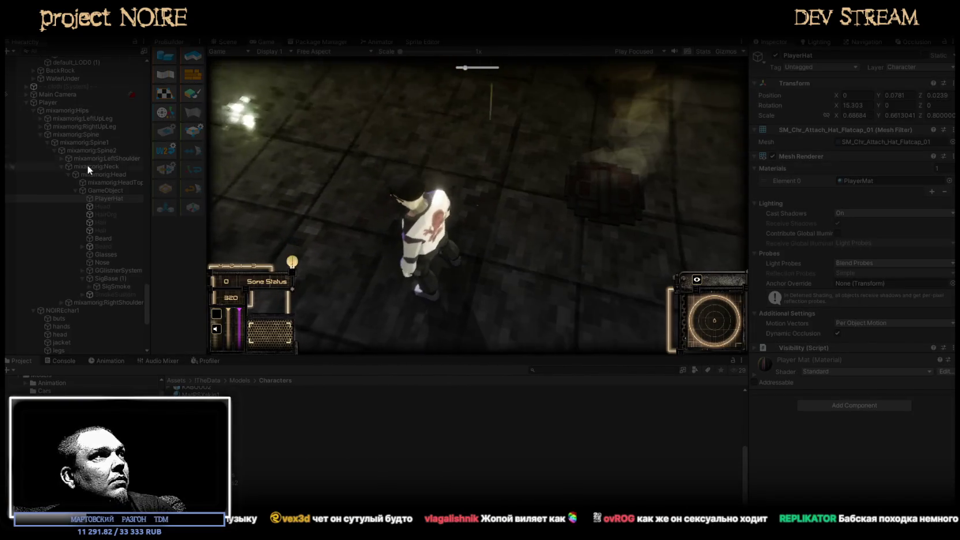
# Apply PolygonStreetRacer_Mat_02_A to the NOIREchar1 parts buts through neck, then maximise the Game view.
pyautogui.click(102, 189)
pyautogui.click(105, 198)
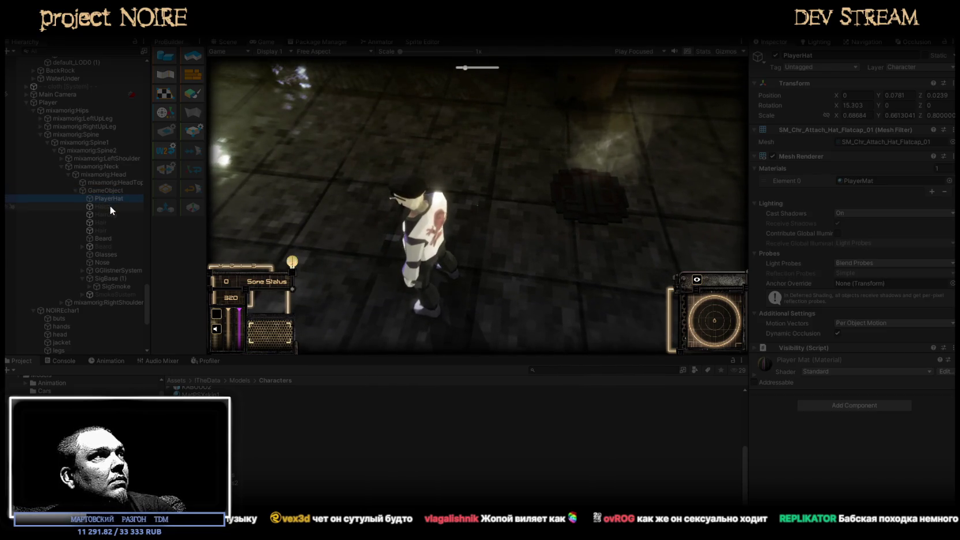
pyautogui.click(75, 190)
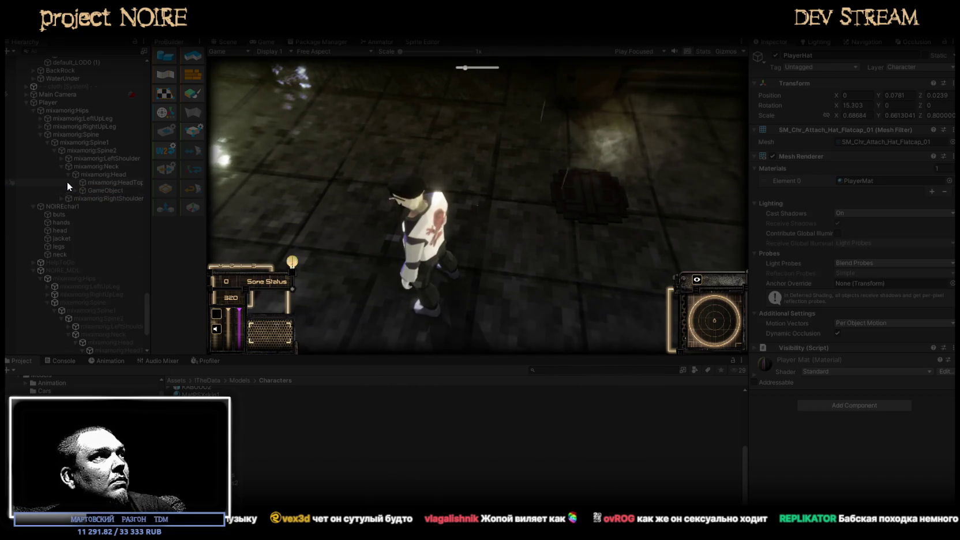
pyautogui.click(66, 214)
pyautogui.keyDown('shift'); pyautogui.click(63, 254); pyautogui.keyUp('shift')
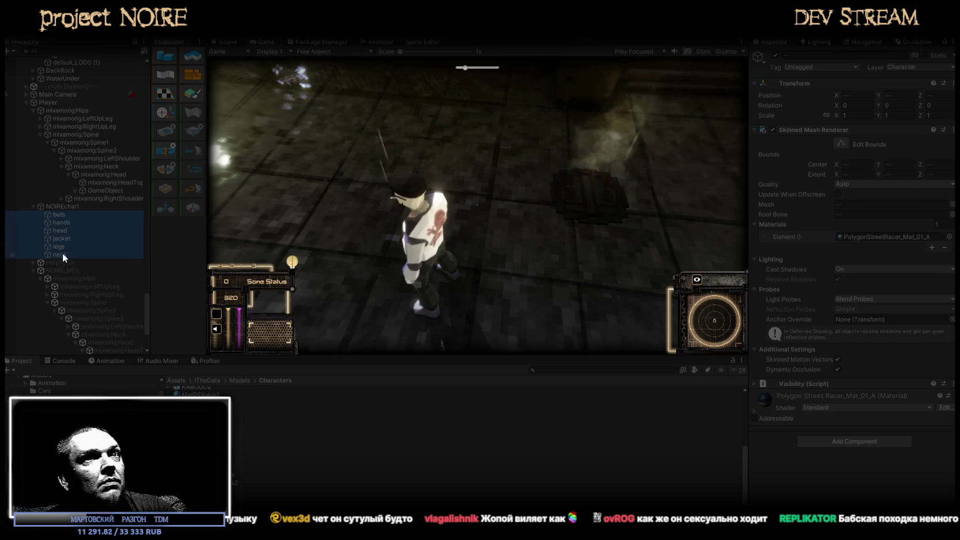
pyautogui.click(947, 236)
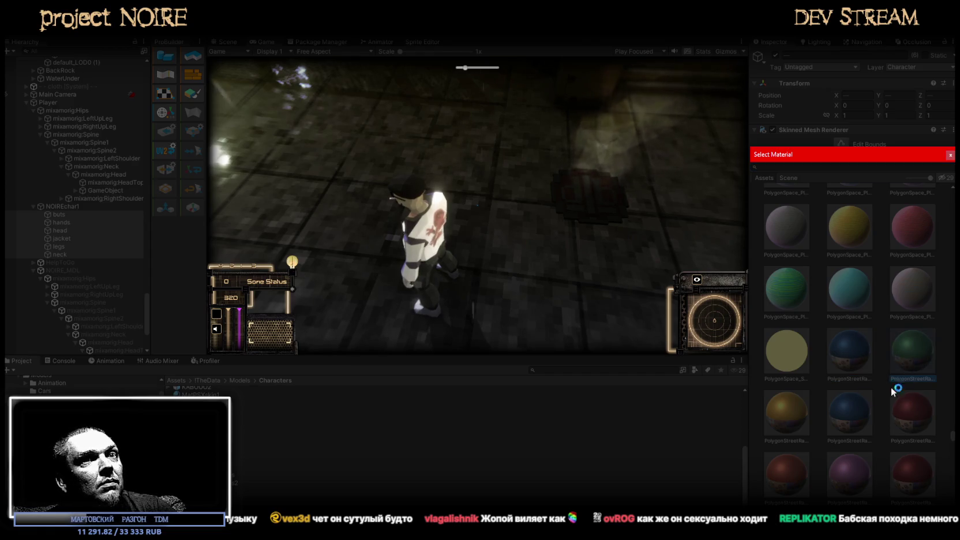
pyautogui.click(771, 414)
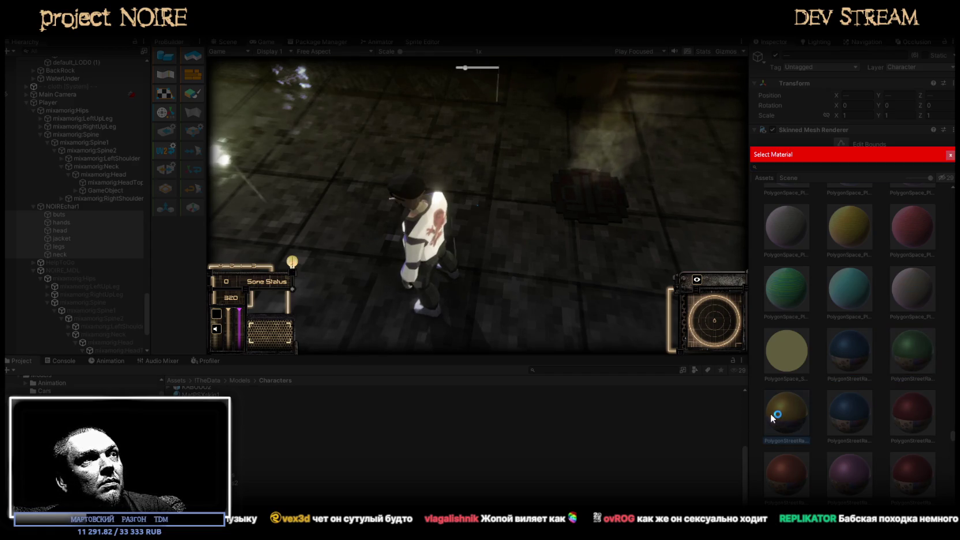
pyautogui.click(857, 408)
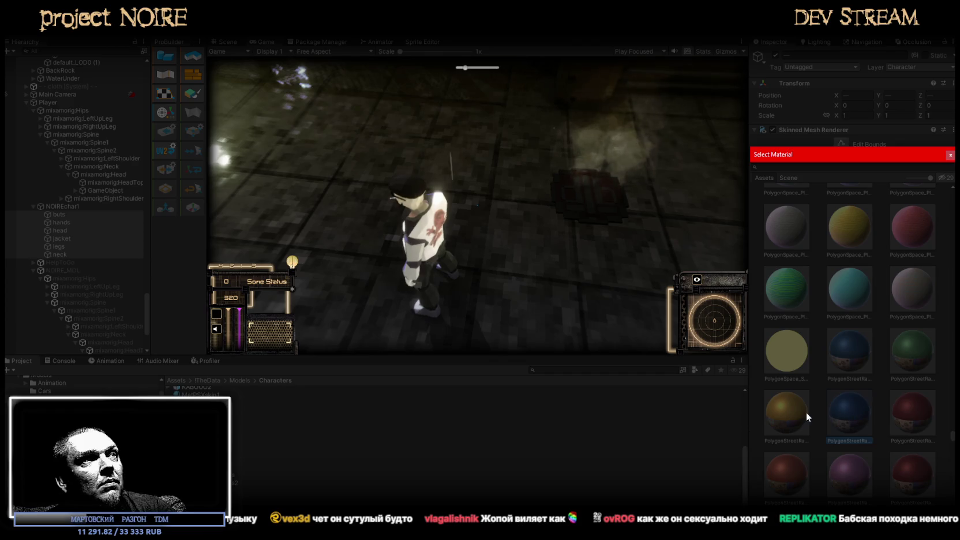
pyautogui.doubleClick(912, 413)
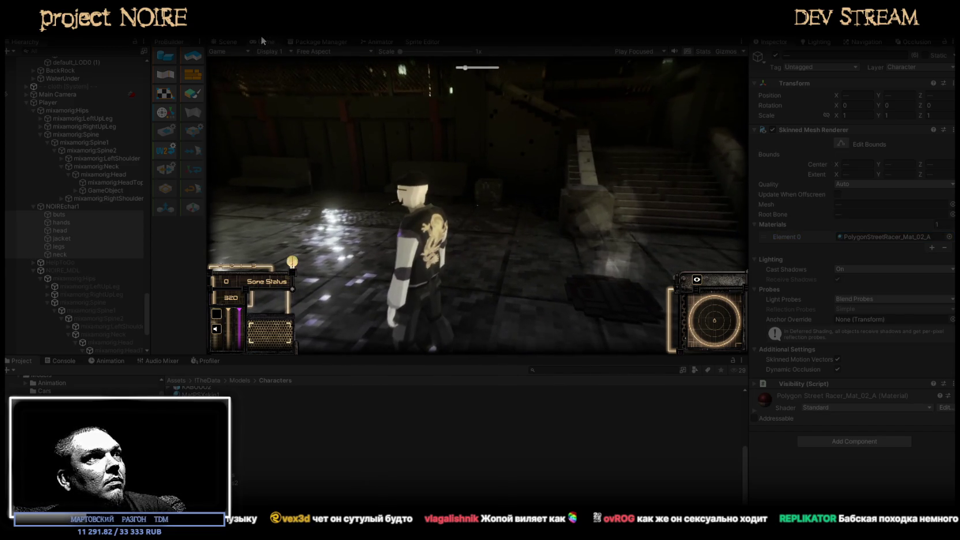
pyautogui.doubleClick(261, 41)
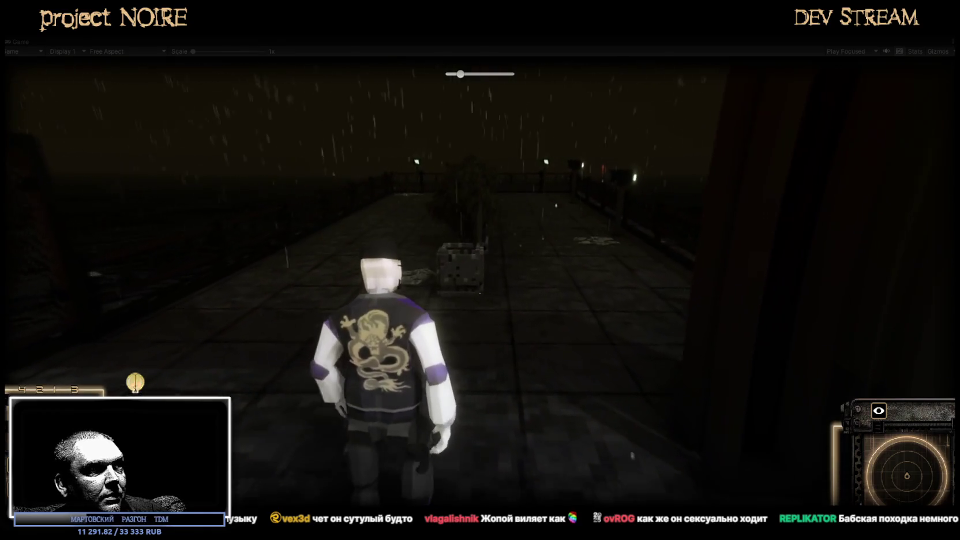
# Walk the recoloured character along the pier, stop the game, and switch to Blockbench.
pyautogui.press('w')
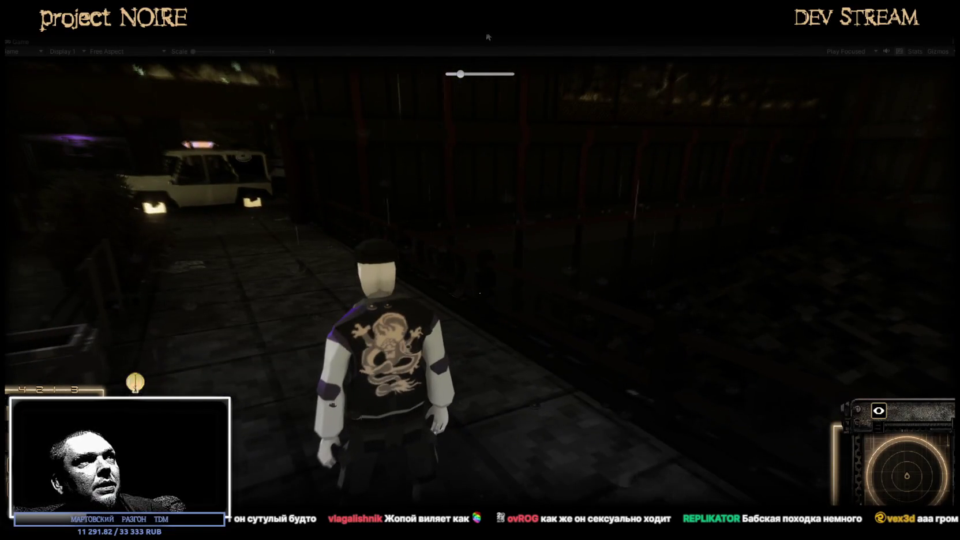
pyautogui.press('Escape')
pyautogui.hotkey('ctrl', 'p')
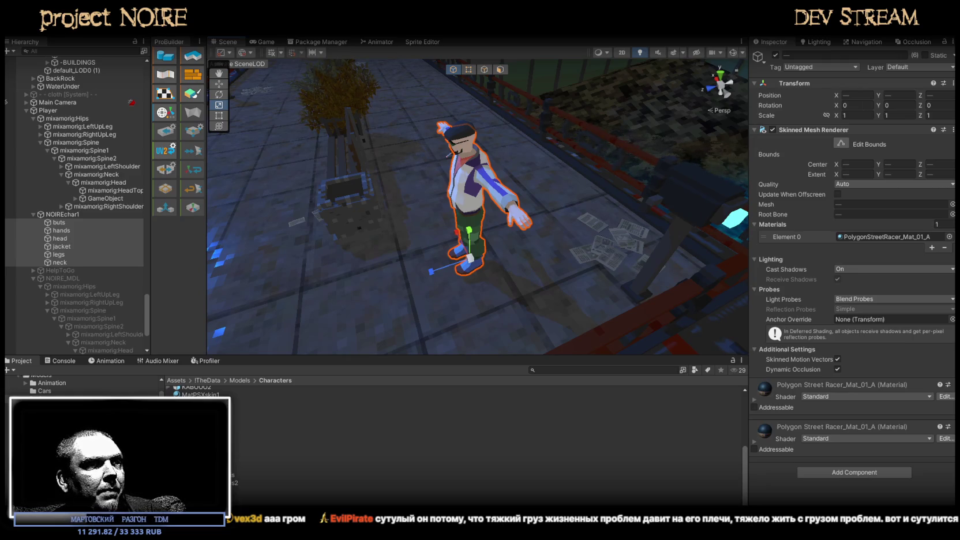
pyautogui.hotkey('alt', 'Tab')
# Snap to front view, select the buts boots mesh, and cycle the shading to UV checker.
pyautogui.scroll(2, 611, 328)
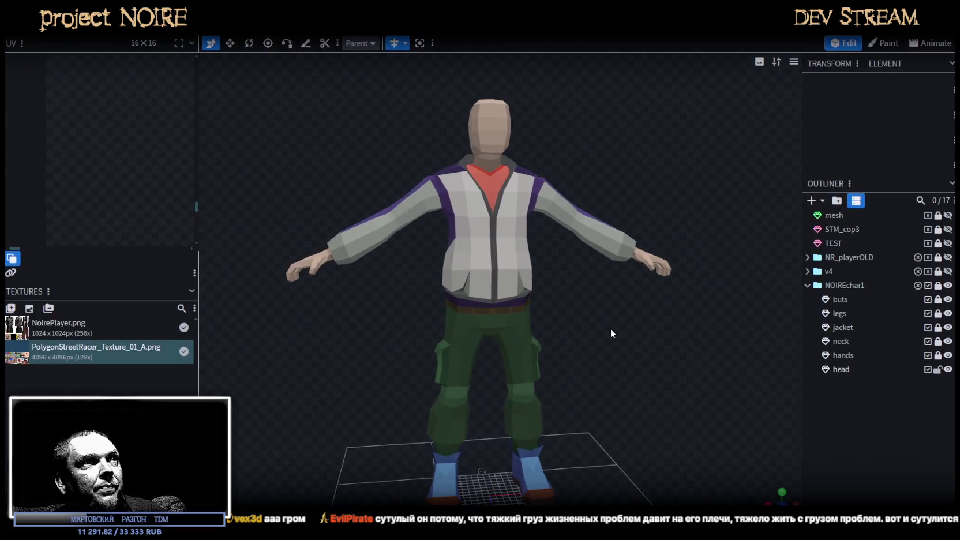
pyautogui.scroll(3, 686, 333)
pyautogui.scroll(1, 687, 333)
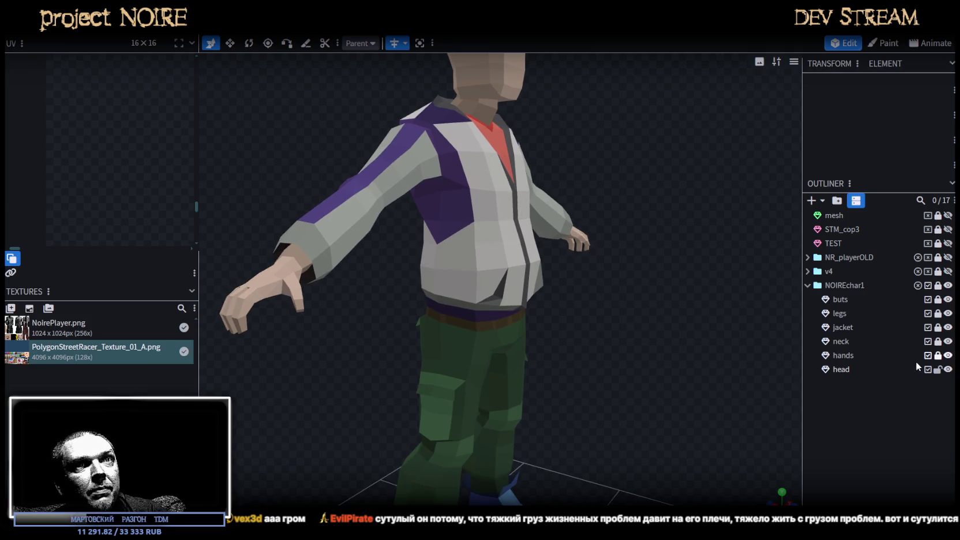
pyautogui.press('KP_1')
pyautogui.scroll(2, 519, 340)
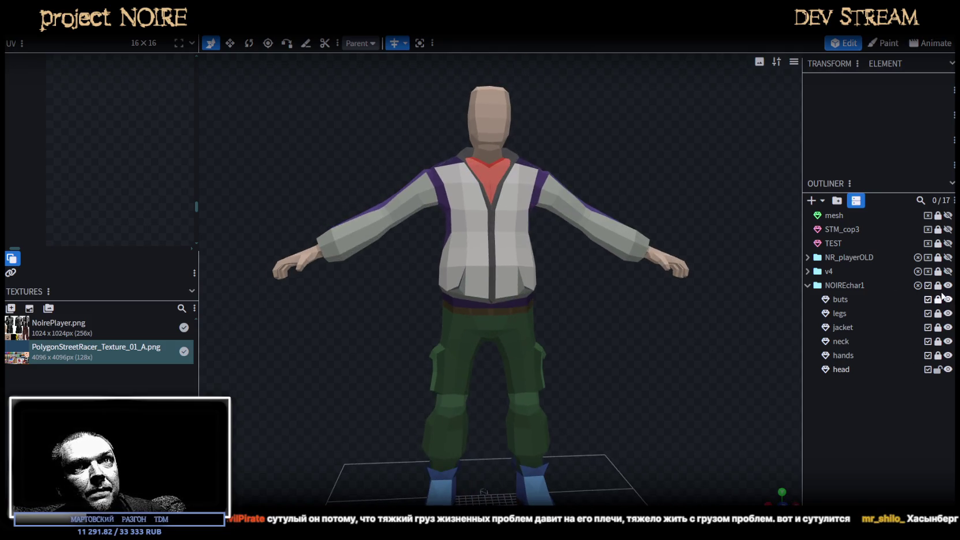
pyautogui.click(837, 300)
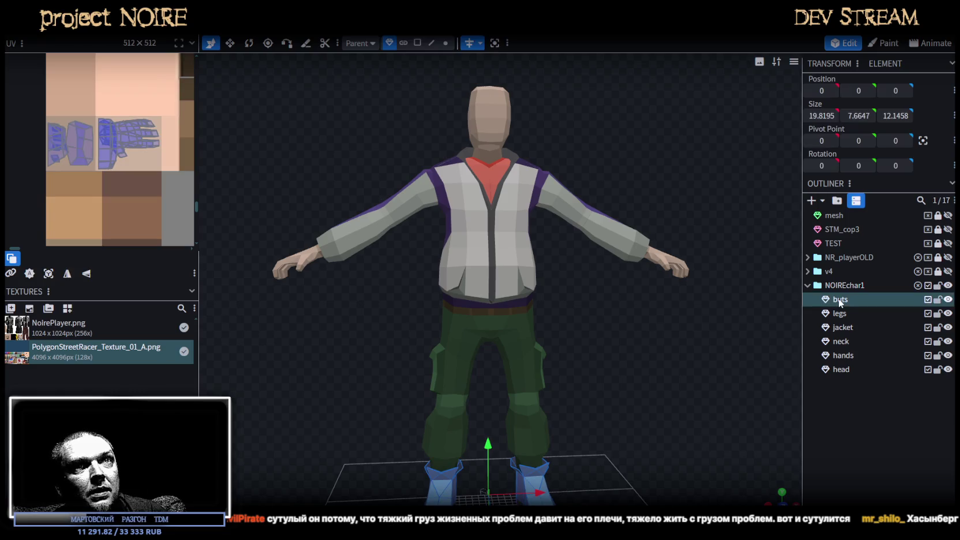
pyautogui.moveTo(666, 388); pyautogui.dragTo(660, 363)
pyautogui.press('z')
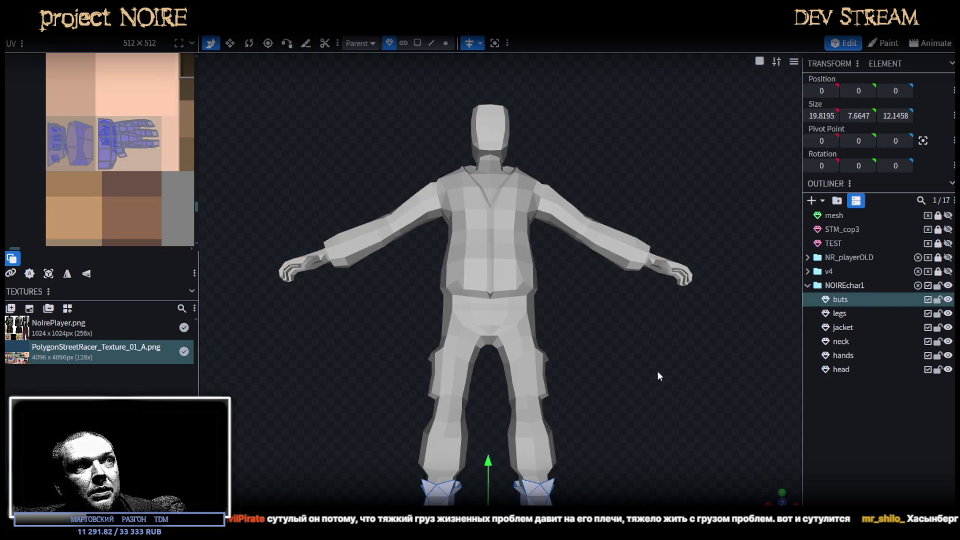
pyautogui.press('z')
pyautogui.press('z')
pyautogui.press('z')
pyautogui.press('z')
# Select the legs mesh, zoom in on it, and switch to face selection.
pyautogui.scroll(3, 644, 364)
pyautogui.scroll(3, 608, 371)
pyautogui.click(504, 344)
pyautogui.scroll(2, 649, 328)
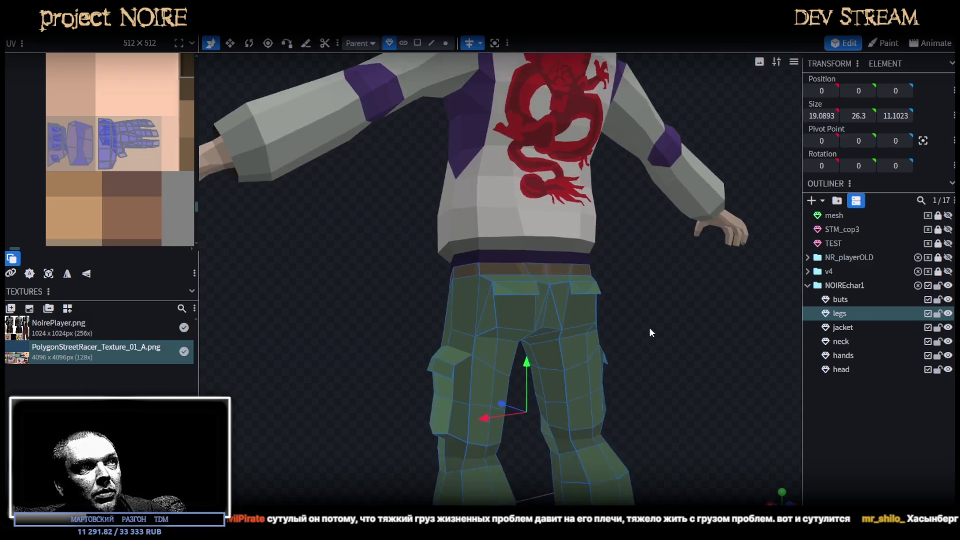
pyautogui.scroll(1, 621, 331)
pyautogui.scroll(1, 629, 288)
pyautogui.scroll(1, 632, 246)
pyautogui.click(417, 42)
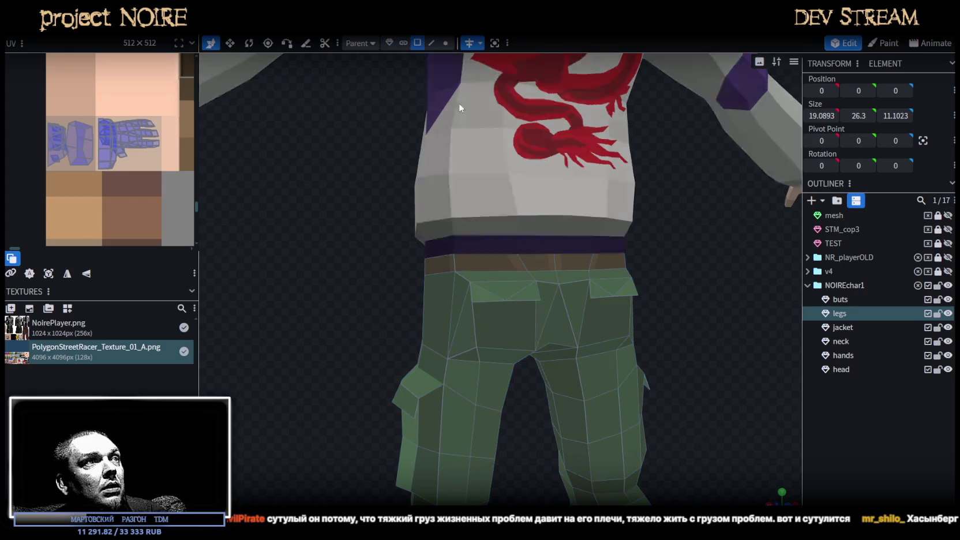
# Select the trouser pocket and crotch triangle faces and nudge their UV slightly right and down.
pyautogui.click(491, 297)
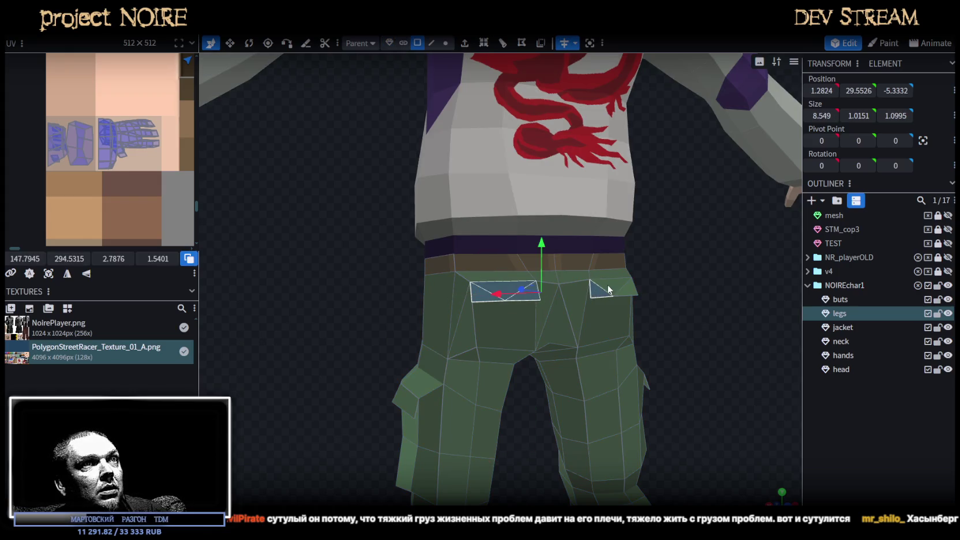
pyautogui.moveTo(709, 328); pyautogui.dragTo(516, 306)
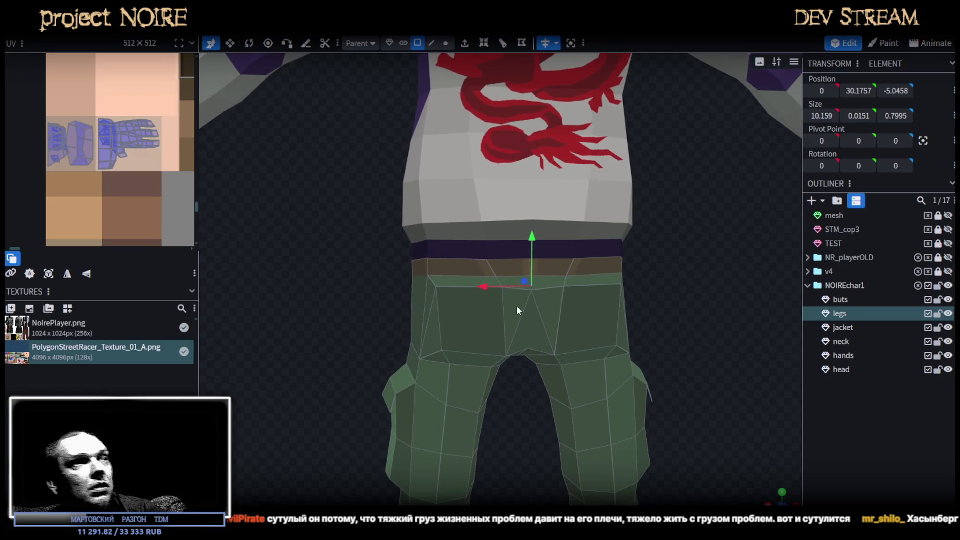
pyautogui.click(516, 306)
pyautogui.scroll(-2, 48, 207)
pyautogui.scroll(-3, 144, 209)
pyautogui.scroll(3, 97, 180)
pyautogui.scroll(2, 120, 128)
pyautogui.scroll(-1, 120, 128)
pyautogui.scroll(-2, 120, 128)
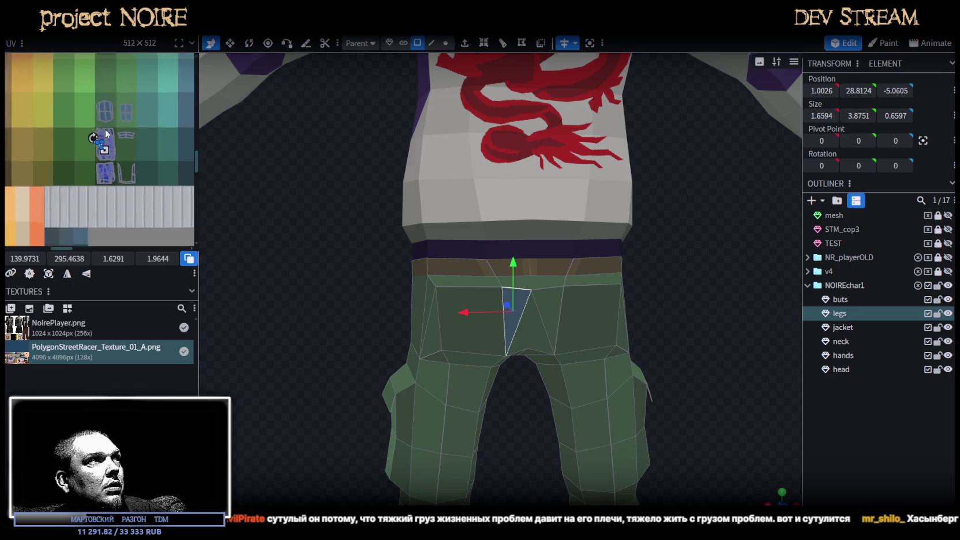
pyautogui.scroll(2, 86, 144)
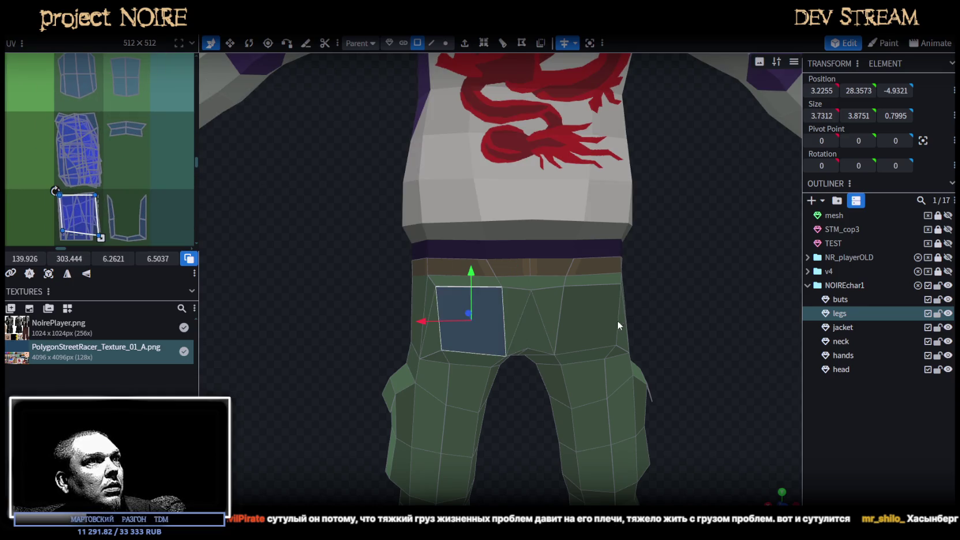
pyautogui.moveTo(88, 167); pyautogui.dragTo(92, 170)
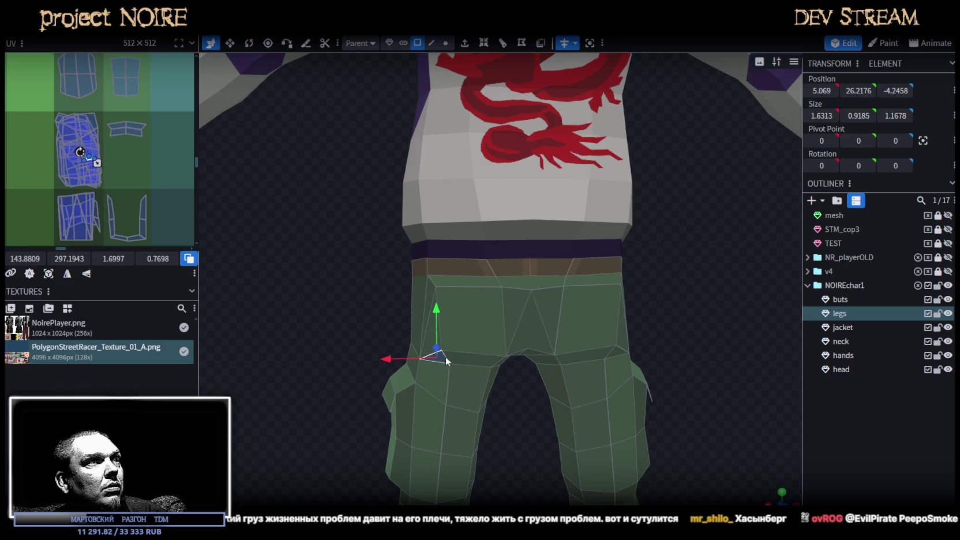
# Add the neighbouring crotch face, shift the UVs down onto the green pants swatch, and reselect the legs.
pyautogui.moveTo(657, 406)
pyautogui.mouseDown()
pyautogui.moveTo(688, 300)
pyautogui.moveTo(487, 322)
pyautogui.mouseUp()
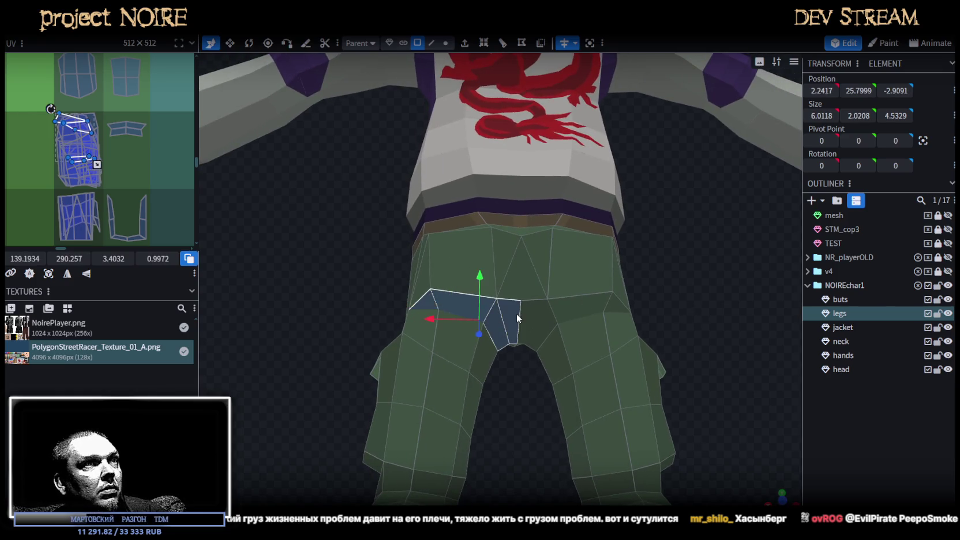
pyautogui.keyDown('shift'); pyautogui.click(614, 306); pyautogui.keyUp('shift')
pyautogui.moveTo(533, 386)
pyautogui.mouseDown()
pyautogui.moveTo(305, 411)
pyautogui.moveTo(298, 383)
pyautogui.moveTo(491, 335)
pyautogui.mouseUp()
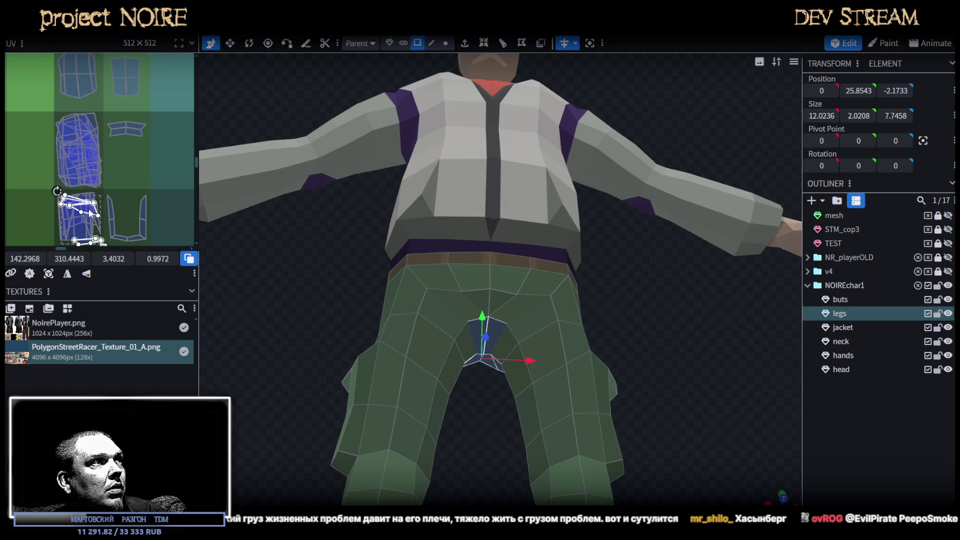
pyautogui.scroll(3, 86, 210)
pyautogui.scroll(1, 73, 150)
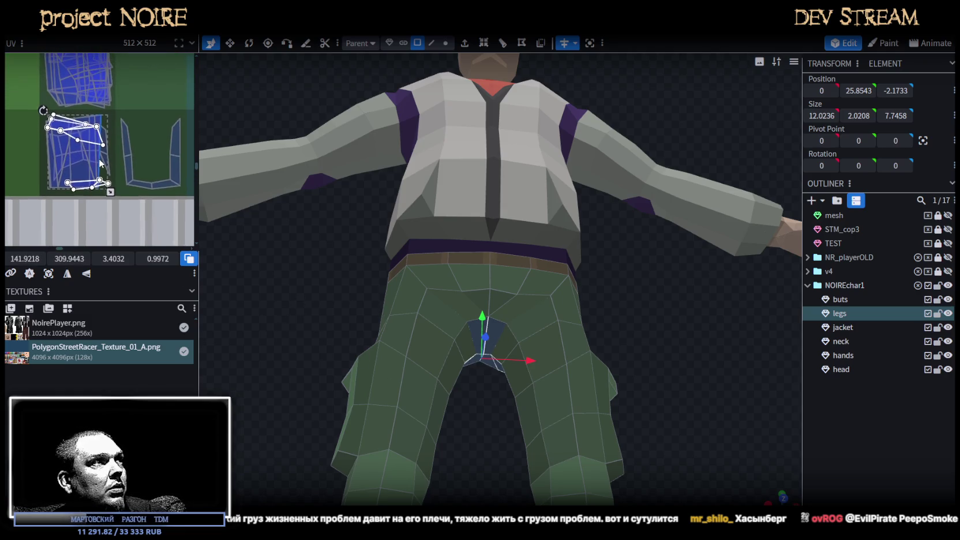
pyautogui.moveTo(67, 132); pyautogui.dragTo(64, 133)
pyautogui.click(823, 389)
pyautogui.moveTo(796, 369)
pyautogui.mouseDown()
pyautogui.moveTo(717, 347)
pyautogui.moveTo(436, 378)
pyautogui.mouseUp()
pyautogui.moveTo(402, 339)
pyautogui.mouseDown()
pyautogui.moveTo(413, 349)
pyautogui.moveTo(405, 399)
pyautogui.moveTo(480, 293)
pyautogui.moveTo(517, 72)
pyautogui.mouseUp()
pyautogui.click(519, 312)
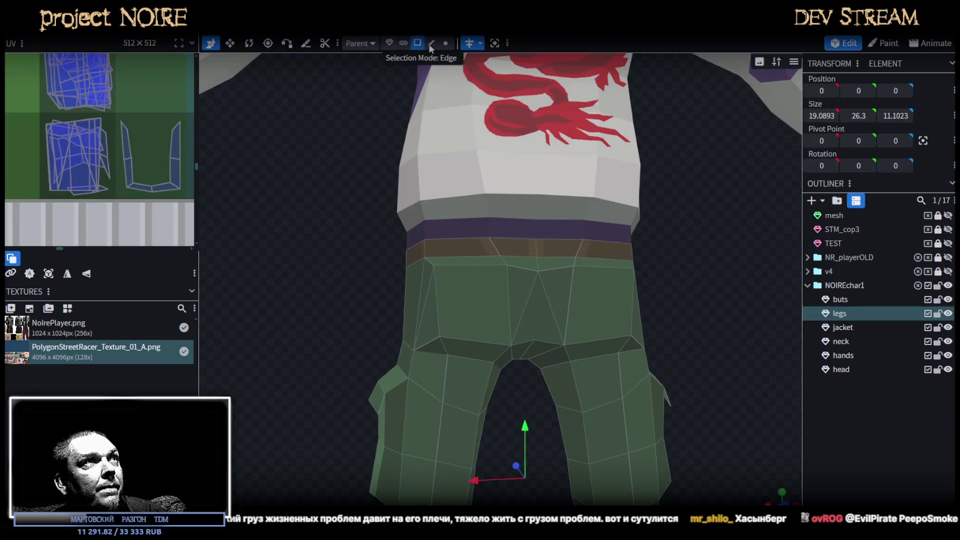
# In vertex mode, select the jacket and legs waist vertices and raise them 1 unit on Y.
pyautogui.click(445, 42)
pyautogui.keyDown('shift'); pyautogui.click(631, 336); pyautogui.keyUp('shift')
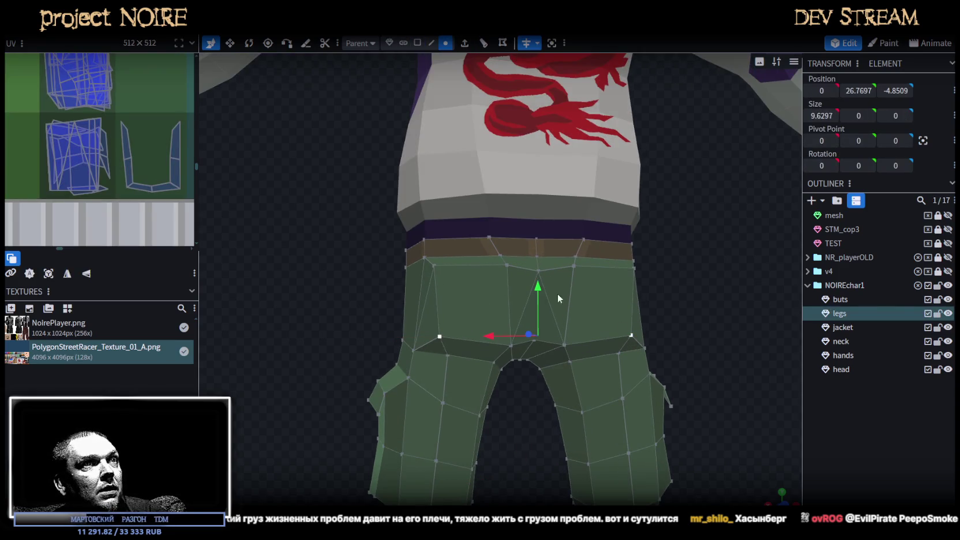
pyautogui.moveTo(535, 293)
pyautogui.mouseDown()
pyautogui.moveTo(685, 290)
pyautogui.moveTo(638, 314)
pyautogui.moveTo(583, 310)
pyautogui.moveTo(668, 348)
pyautogui.moveTo(650, 295)
pyautogui.mouseUp()
pyautogui.scroll(-3, 650, 295)
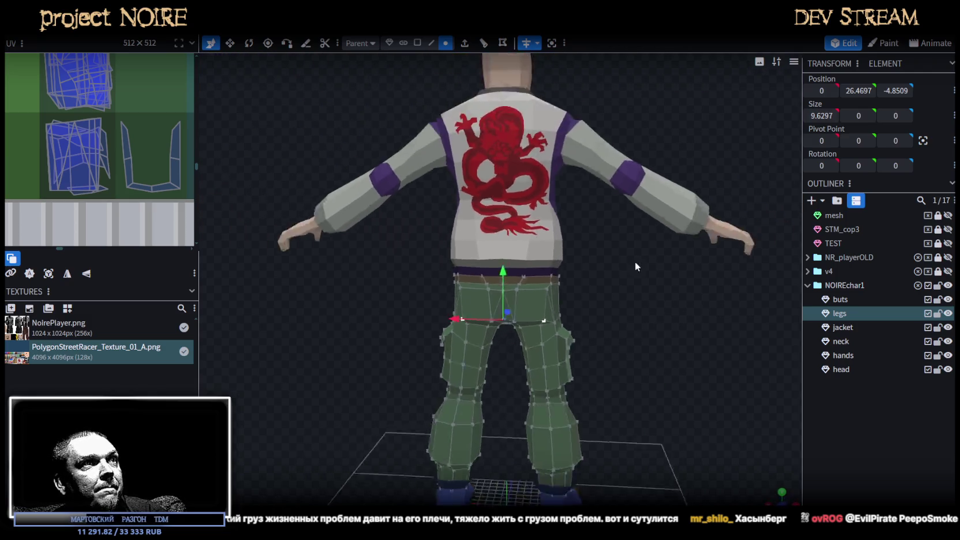
pyautogui.moveTo(634, 260); pyautogui.dragTo(345, 257)
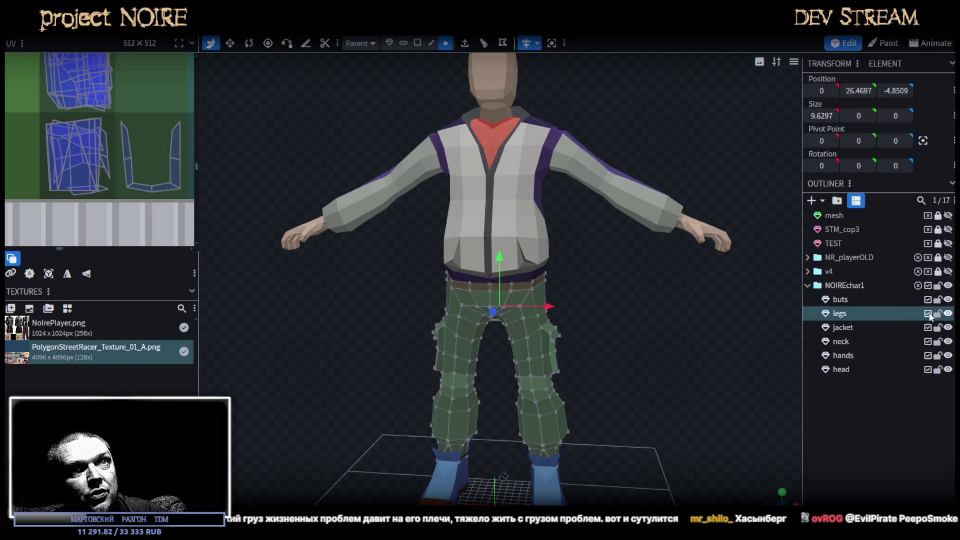
pyautogui.keyDown('ctrl'); pyautogui.click(846, 331); pyautogui.keyUp('ctrl')
pyautogui.moveTo(655, 356); pyautogui.dragTo(656, 328)
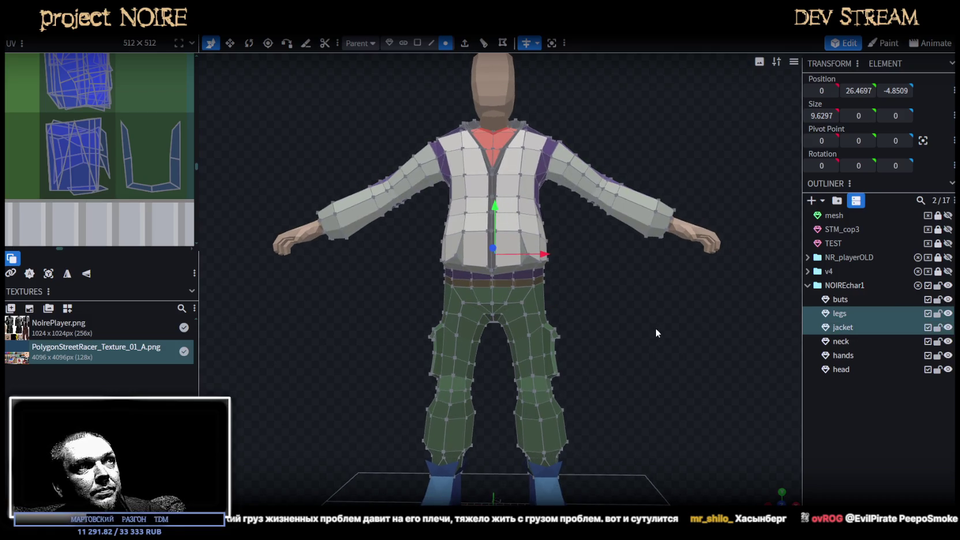
pyautogui.scroll(-2, 602, 423)
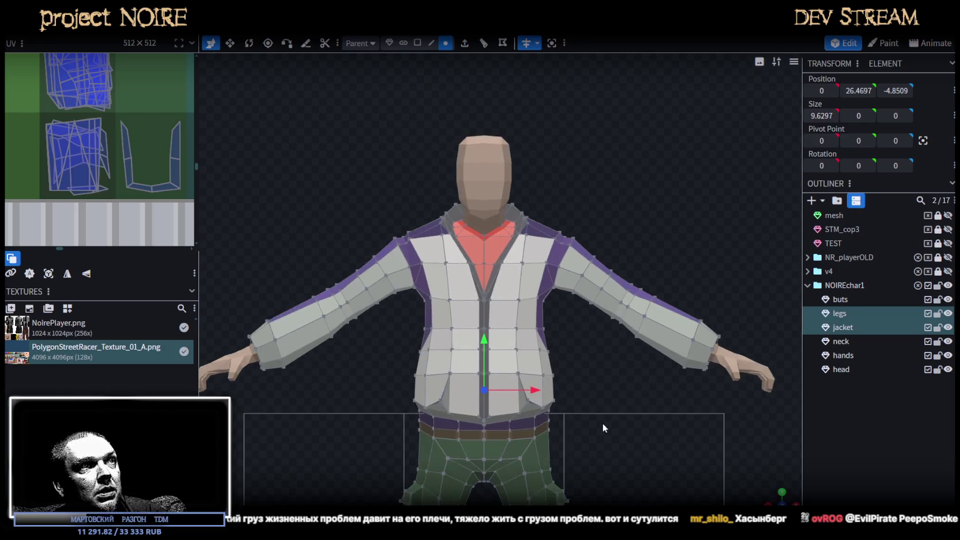
pyautogui.moveTo(603, 424); pyautogui.dragTo(650, 300, button='right')
pyautogui.scroll(-2, 421, 309)
pyautogui.scroll(-1, 490, 357)
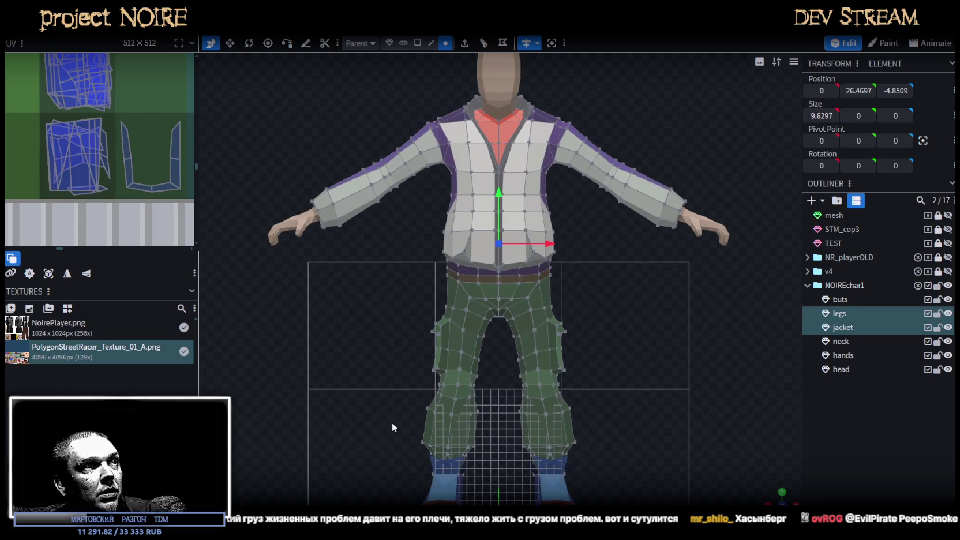
pyautogui.moveTo(392, 424); pyautogui.dragTo(597, 188)
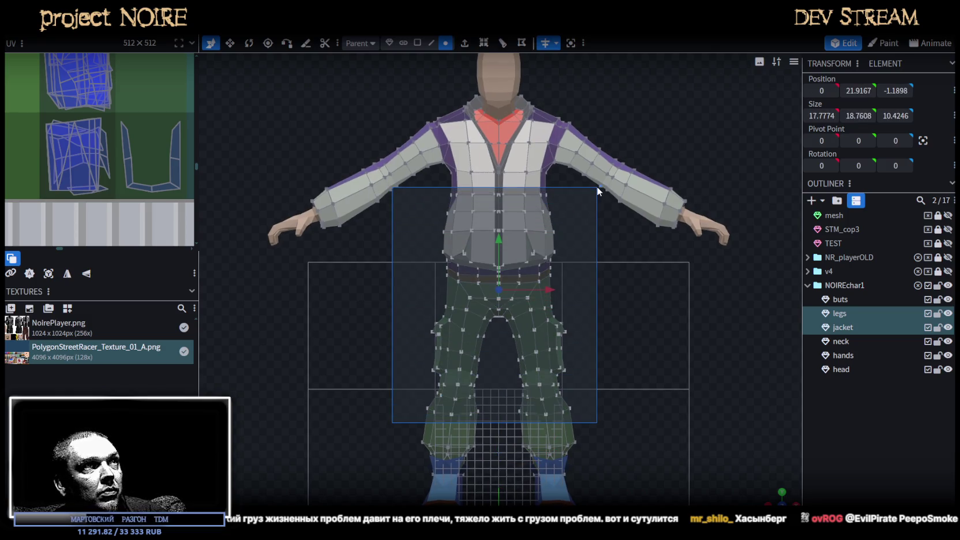
pyautogui.moveTo(597, 186); pyautogui.dragTo(597, 190)
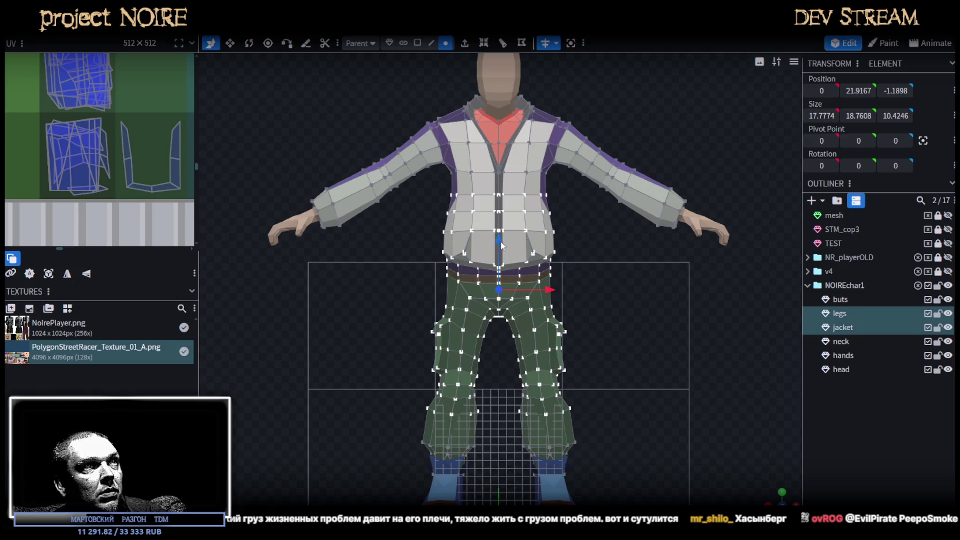
pyautogui.moveTo(499, 246); pyautogui.dragTo(500, 239)
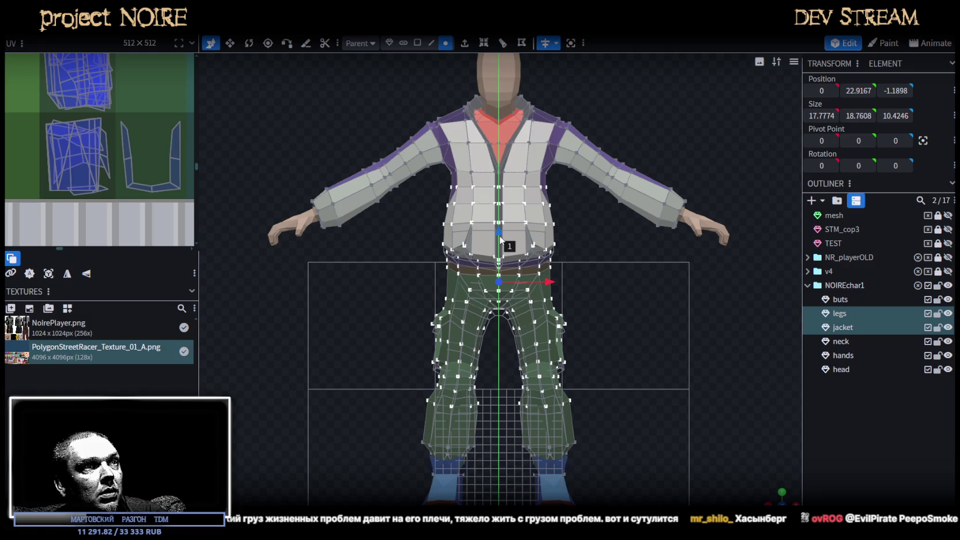
# Select the lower jacket and upper leg vertices and raise them another unit, putting the trousers at Y 27.6356.
pyautogui.moveTo(579, 278); pyautogui.dragTo(567, 299, button='right')
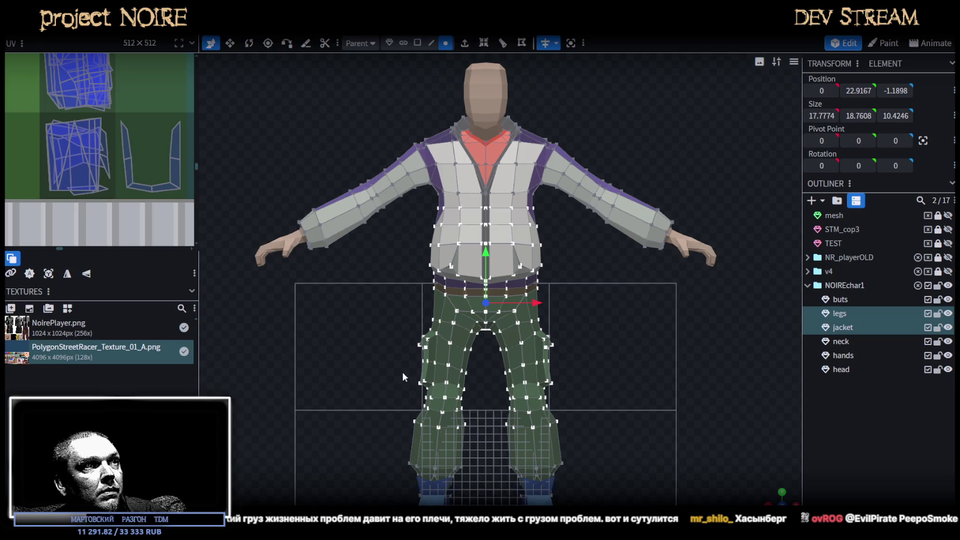
pyautogui.moveTo(414, 372)
pyautogui.mouseDown()
pyautogui.moveTo(568, 302)
pyautogui.moveTo(568, 277)
pyautogui.mouseUp()
pyautogui.moveTo(558, 372)
pyautogui.mouseDown()
pyautogui.moveTo(416, 258)
pyautogui.moveTo(417, 199)
pyautogui.moveTo(419, 206)
pyautogui.mouseUp()
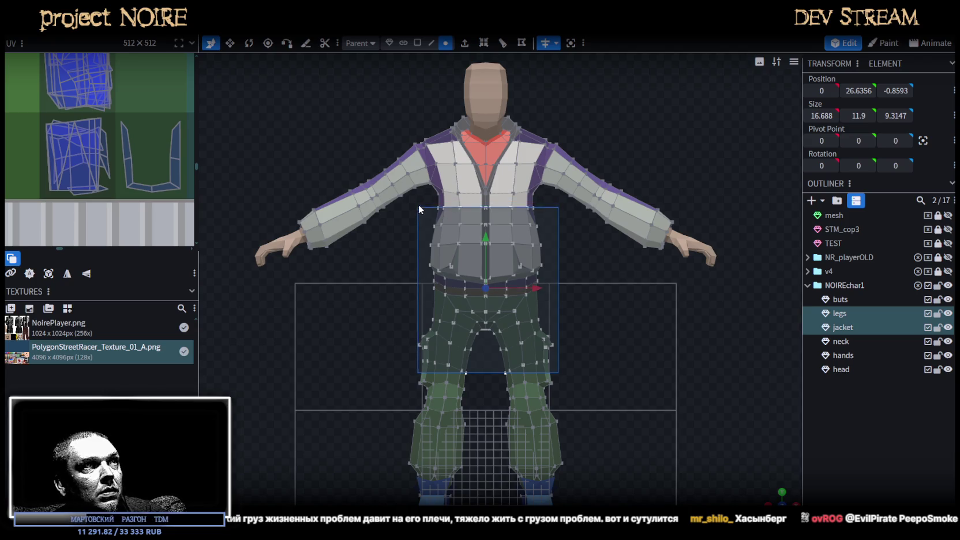
pyautogui.moveTo(418, 205); pyautogui.dragTo(418, 252)
pyautogui.moveTo(485, 252); pyautogui.dragTo(485, 247)
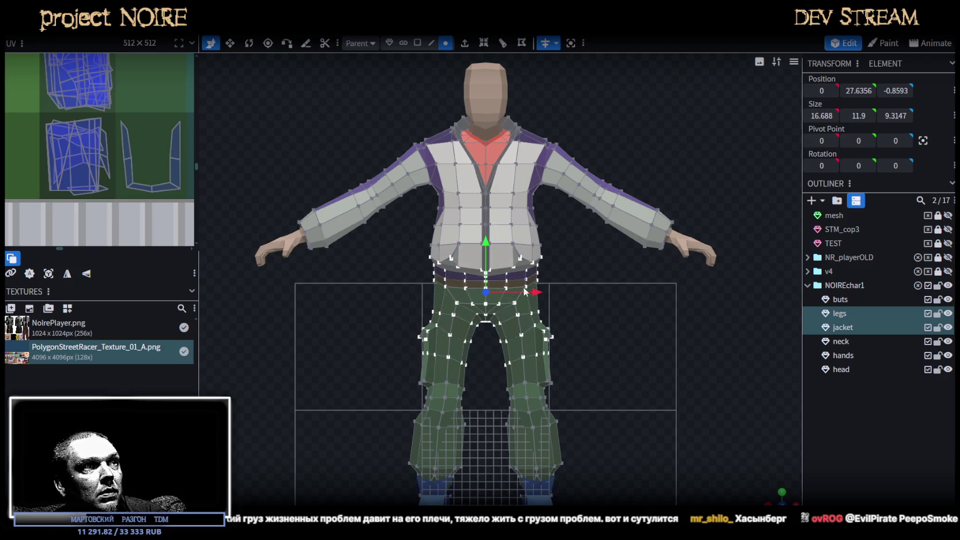
pyautogui.scroll(-3, 570, 377)
pyautogui.scroll(2, 560, 316)
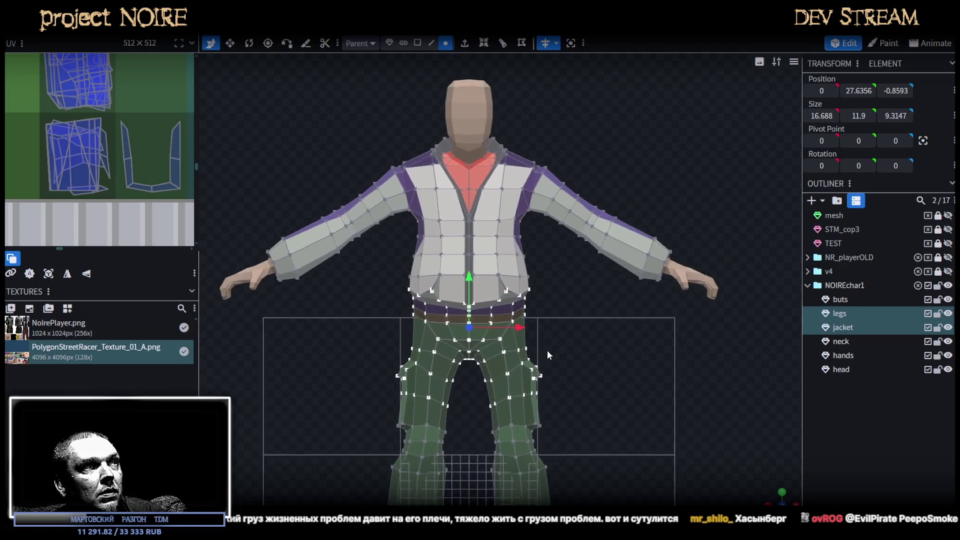
pyautogui.scroll(3, 500, 341)
pyautogui.scroll(1, 453, 366)
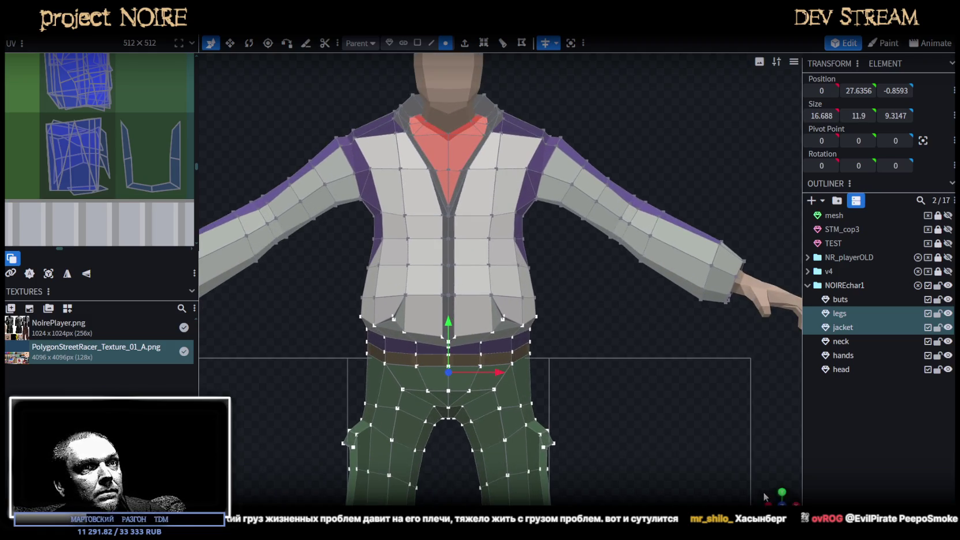
pyautogui.scroll(2, 664, 439)
pyautogui.moveTo(664, 438)
pyautogui.mouseDown()
pyautogui.moveTo(543, 353)
pyautogui.moveTo(601, 347)
pyautogui.mouseUp()
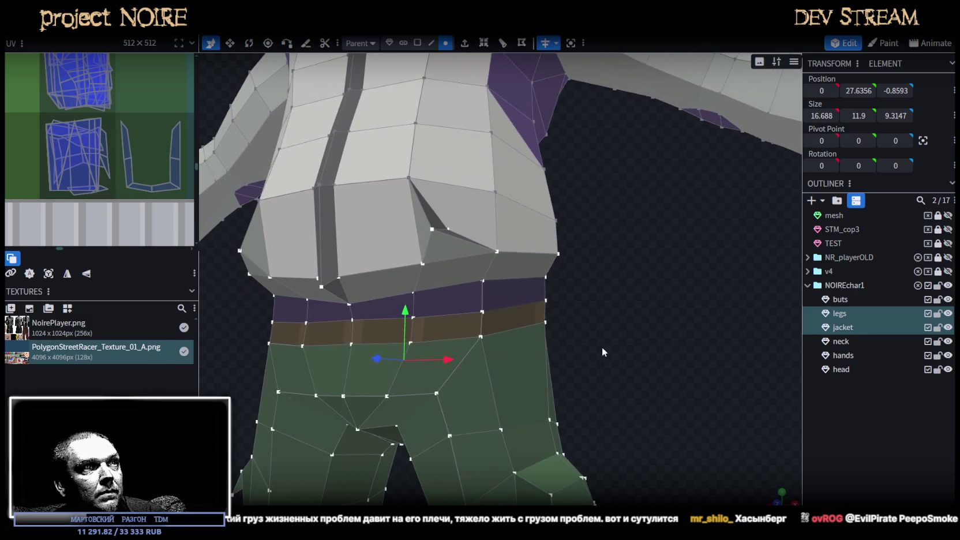
# Select the legs' belt-top edge plus the jacket, then box-select the waist vertex loop along the belt line.
pyautogui.click(431, 43)
pyautogui.click(430, 319)
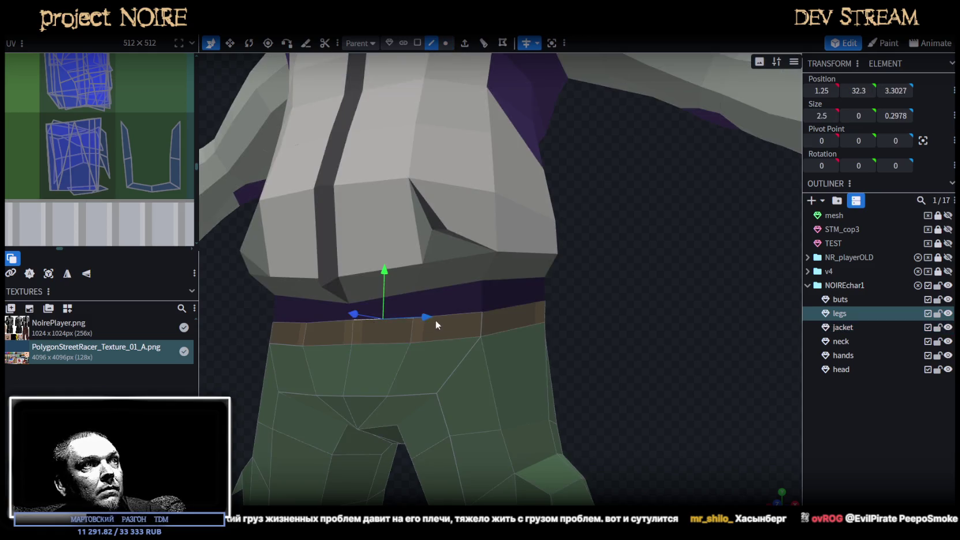
pyautogui.keyDown('shift'); pyautogui.click(462, 312); pyautogui.keyUp('shift')
pyautogui.moveTo(534, 322); pyautogui.dragTo(623, 324)
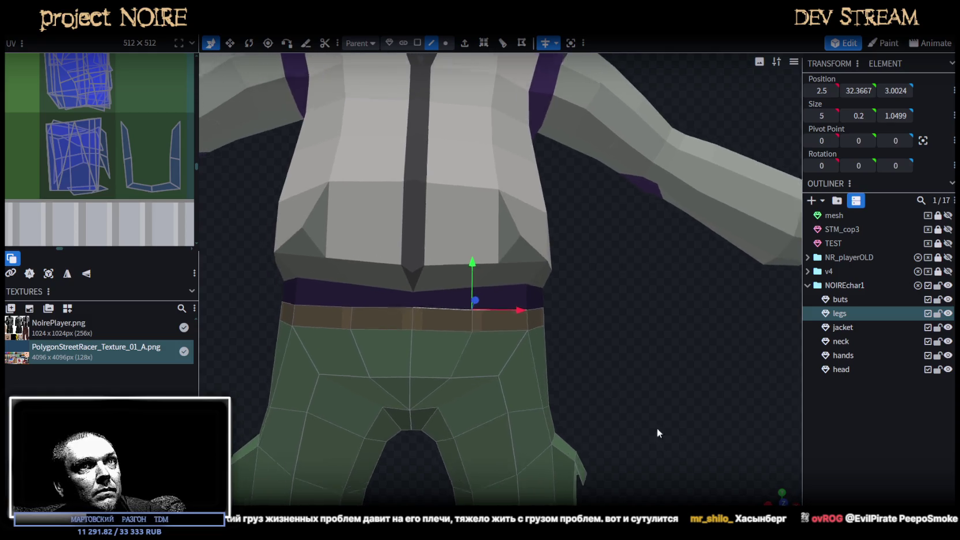
pyautogui.keyDown('ctrl'); pyautogui.click(843, 327); pyautogui.keyUp('ctrl')
pyautogui.scroll(-3, 616, 380)
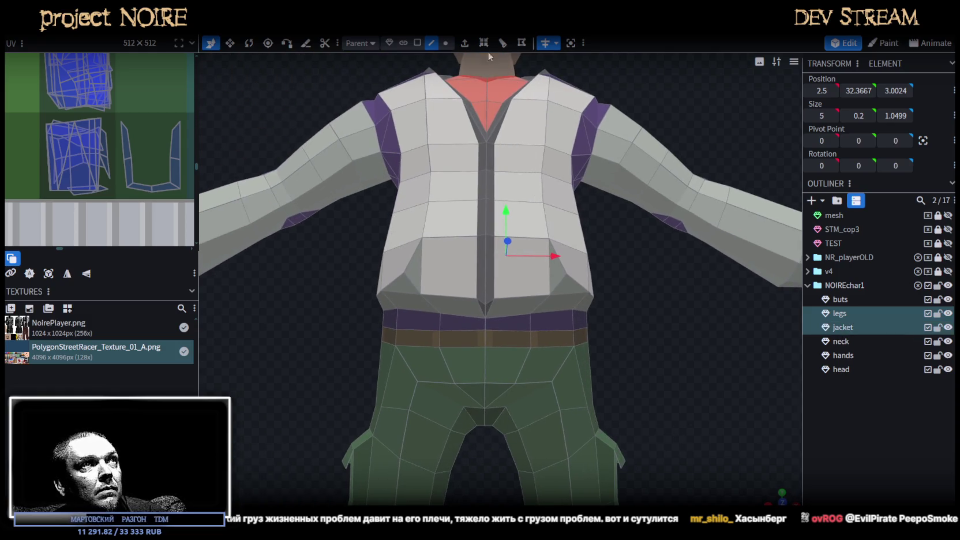
pyautogui.click(445, 42)
pyautogui.moveTo(390, 316); pyautogui.dragTo(353, 321)
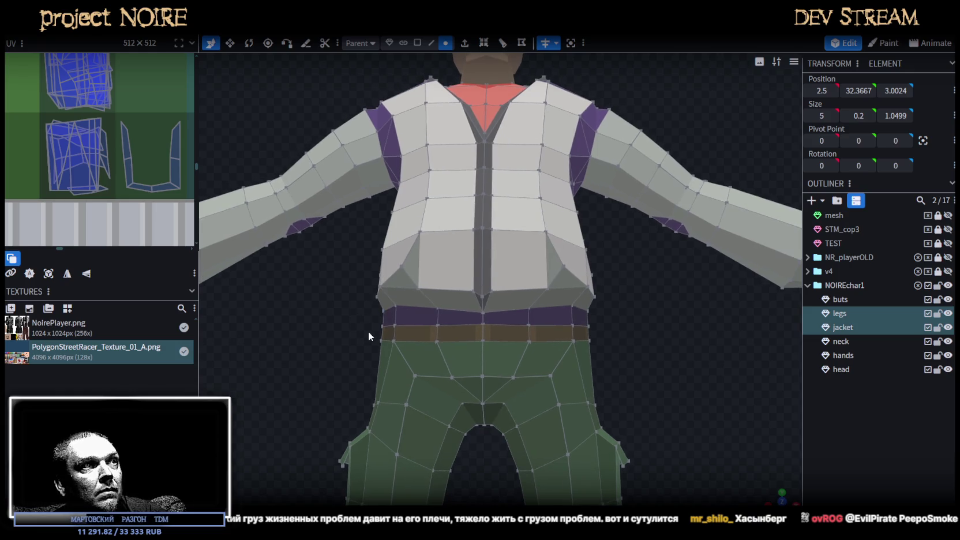
pyautogui.moveTo(421, 336)
pyautogui.keyDown('ctrl'); pyautogui.mouseDown()
pyautogui.moveTo(625, 320)
pyautogui.moveTo(508, 366)
pyautogui.moveTo(419, 373)
pyautogui.moveTo(425, 366)
pyautogui.mouseUp(); pyautogui.keyUp('ctrl')
pyautogui.scroll(3, 425, 366)
pyautogui.moveTo(318, 350)
pyautogui.mouseDown()
pyautogui.moveTo(503, 328)
pyautogui.moveTo(511, 318)
pyautogui.mouseUp()
# In wireframe view, nudge the belt-ring vertices along the depth axis.
pyautogui.press('z')
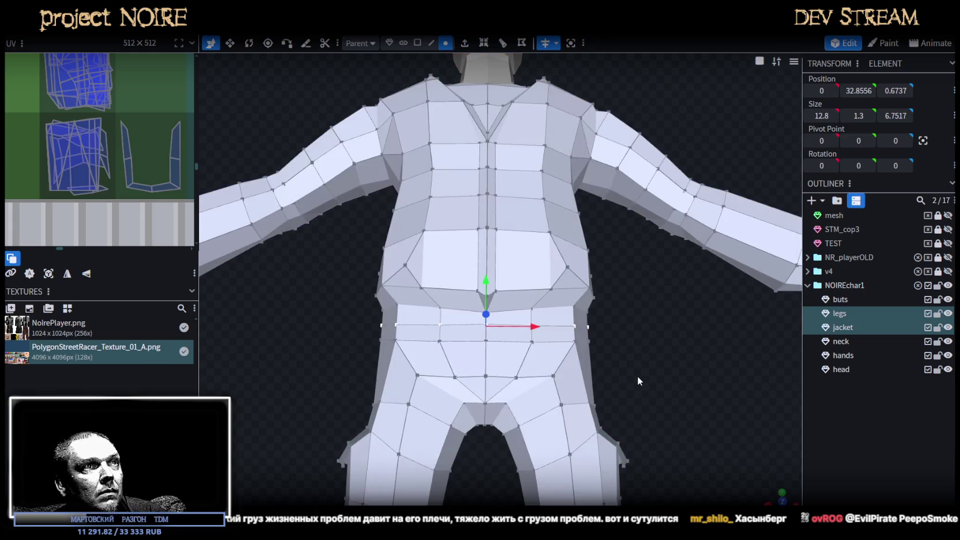
pyautogui.press('z')
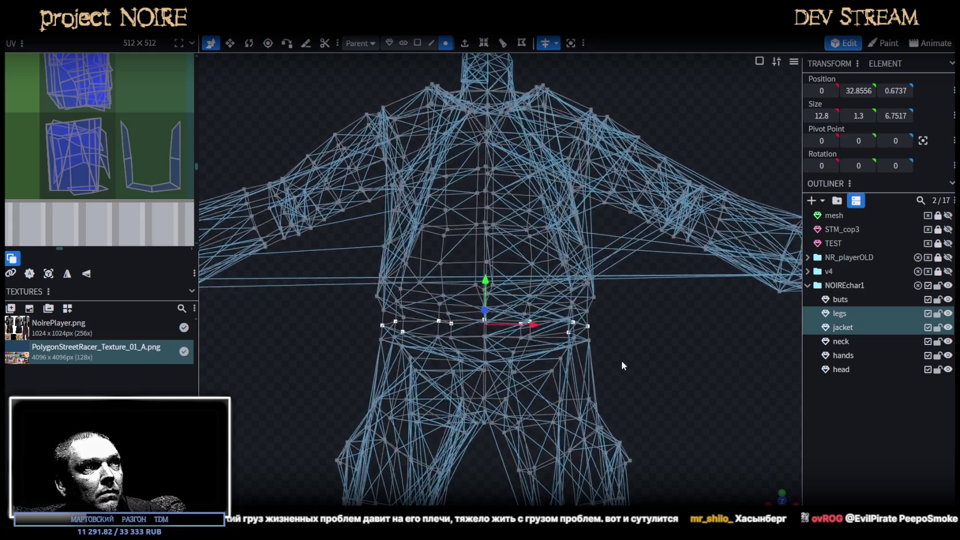
pyautogui.moveTo(623, 371); pyautogui.dragTo(625, 376)
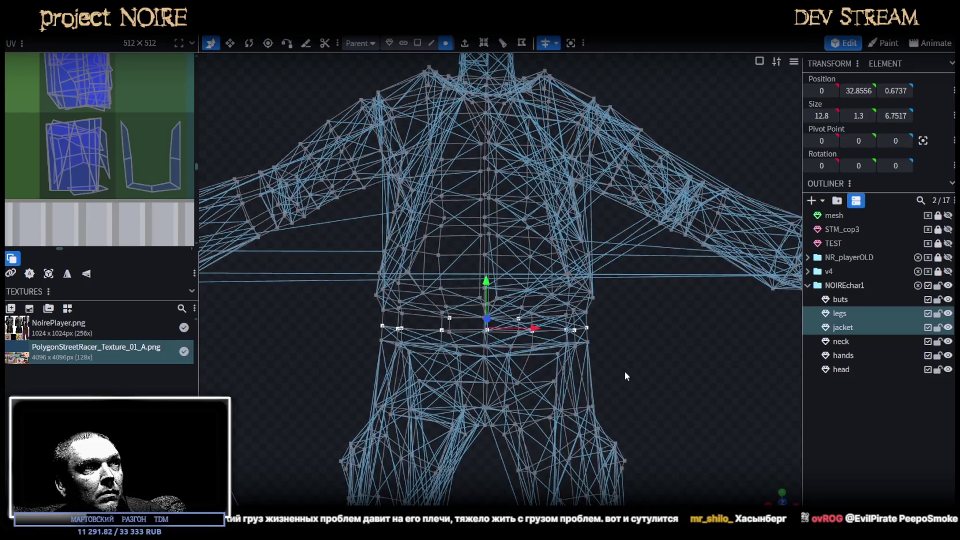
pyautogui.moveTo(624, 371); pyautogui.dragTo(597, 363)
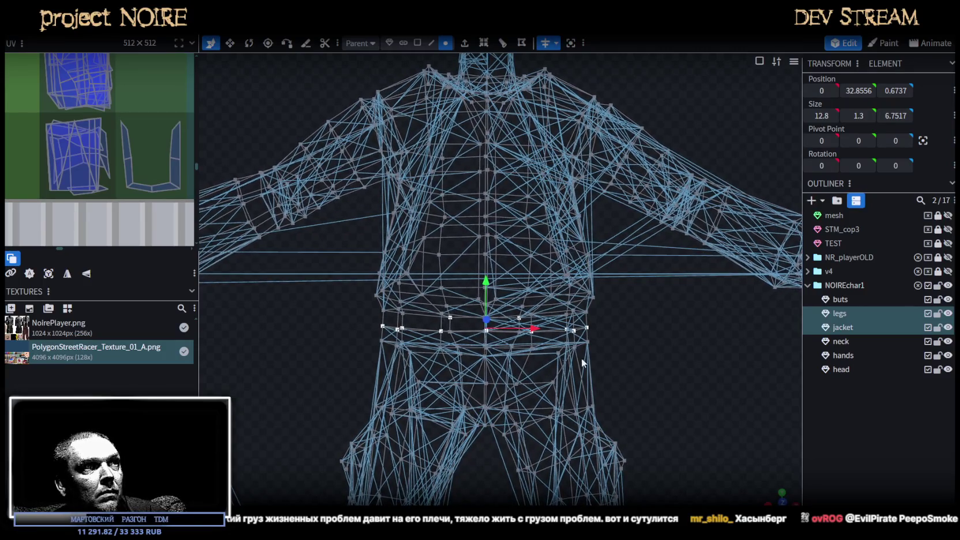
pyautogui.press('Down')
pyautogui.press('Down')
pyautogui.moveTo(643, 365); pyautogui.dragTo(597, 375)
# Back in textured shading, lower the belt vertices 0.3 and shift them 0.1 in depth.
pyautogui.press('z')
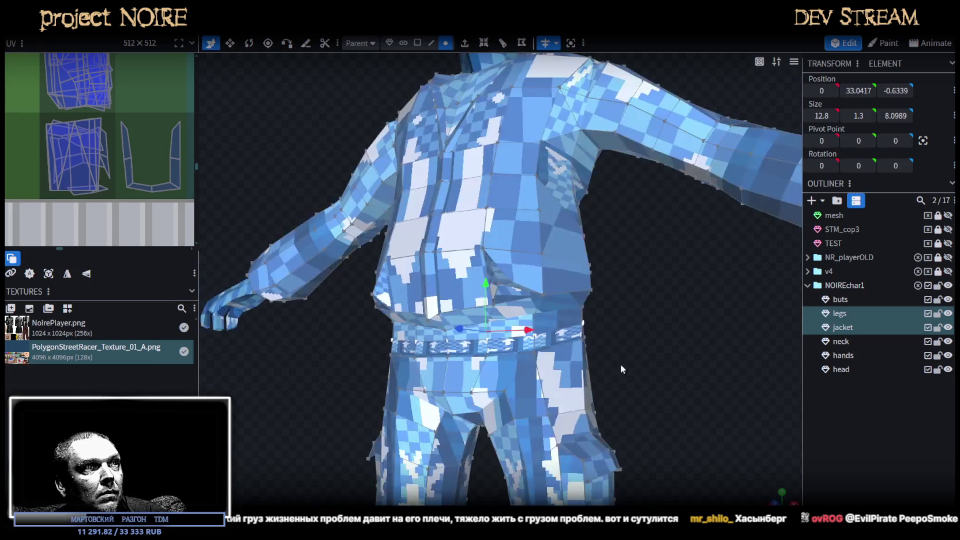
pyautogui.press('z')
pyautogui.press('z')
pyautogui.scroll(3, 606, 360)
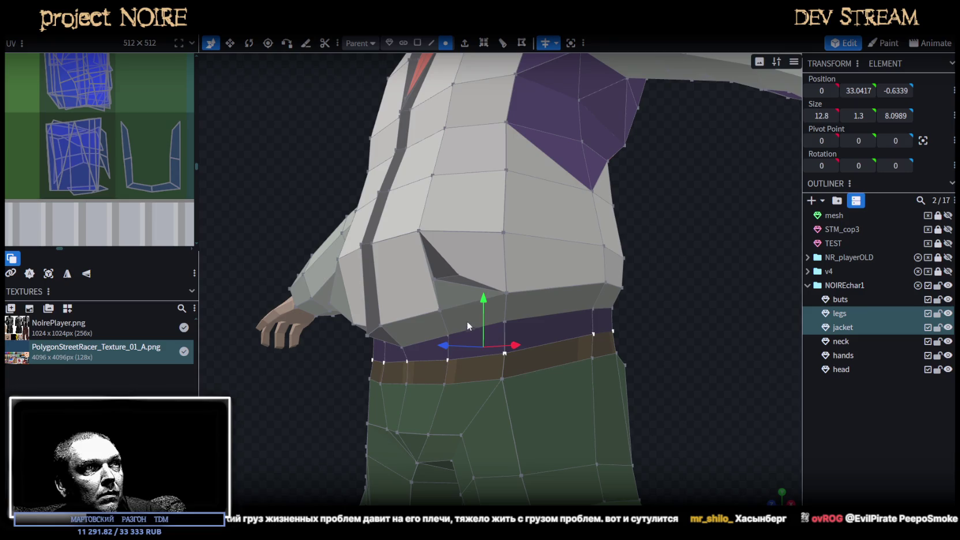
pyautogui.moveTo(483, 297); pyautogui.dragTo(483, 303)
pyautogui.moveTo(639, 361); pyautogui.dragTo(580, 365)
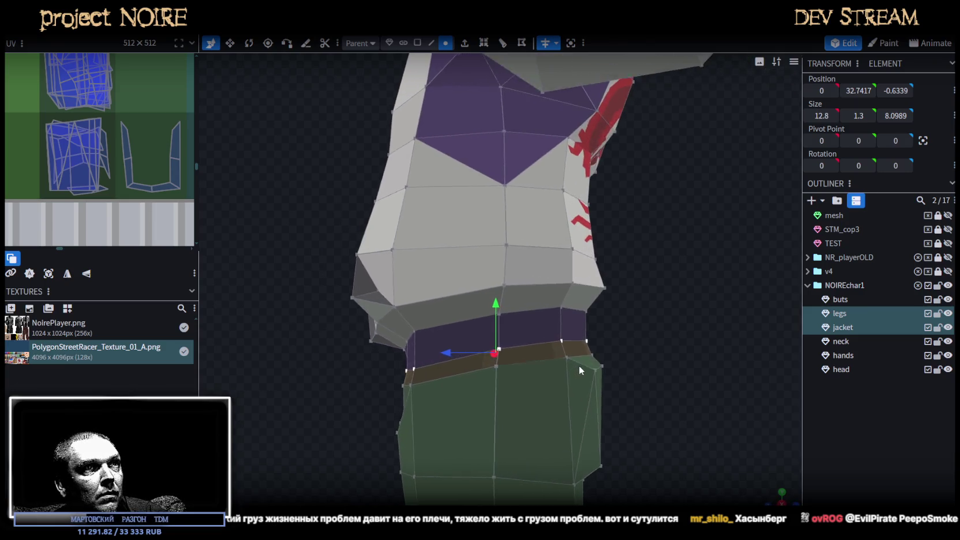
pyautogui.moveTo(465, 352); pyautogui.dragTo(447, 350)
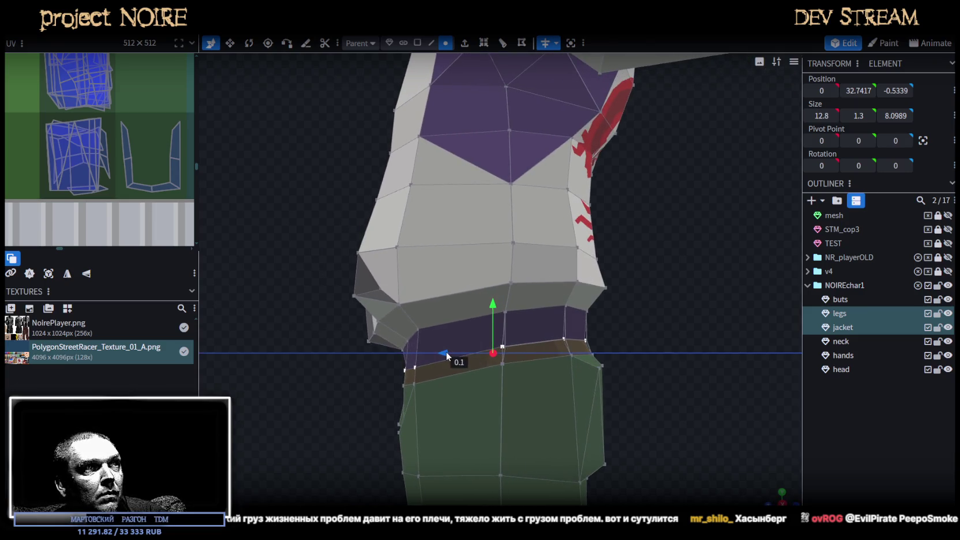
pyautogui.moveTo(312, 395)
pyautogui.mouseDown()
pyautogui.moveTo(451, 388)
pyautogui.moveTo(250, 396)
pyautogui.moveTo(450, 388)
pyautogui.moveTo(428, 398)
pyautogui.mouseUp()
# Lower a single jacket vertex at the waist by 0.2.
pyautogui.press('z')
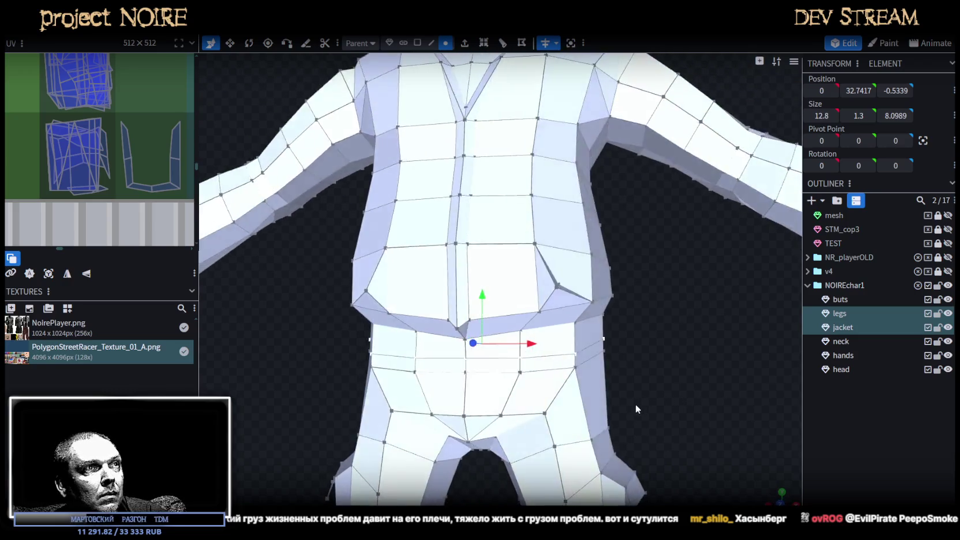
pyautogui.press('z')
pyautogui.moveTo(627, 411); pyautogui.dragTo(399, 381)
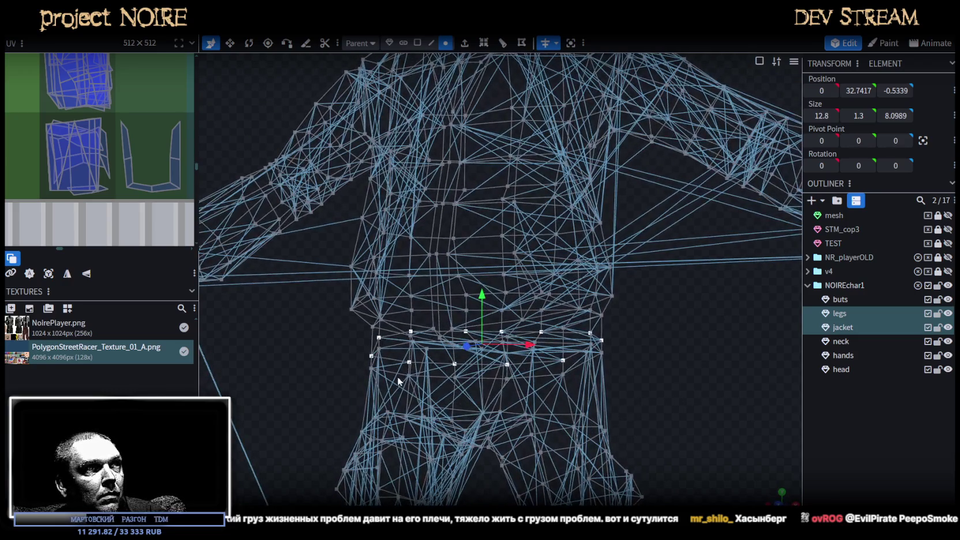
pyautogui.click(438, 352)
pyautogui.click(457, 386)
pyautogui.scroll(2, 462, 391)
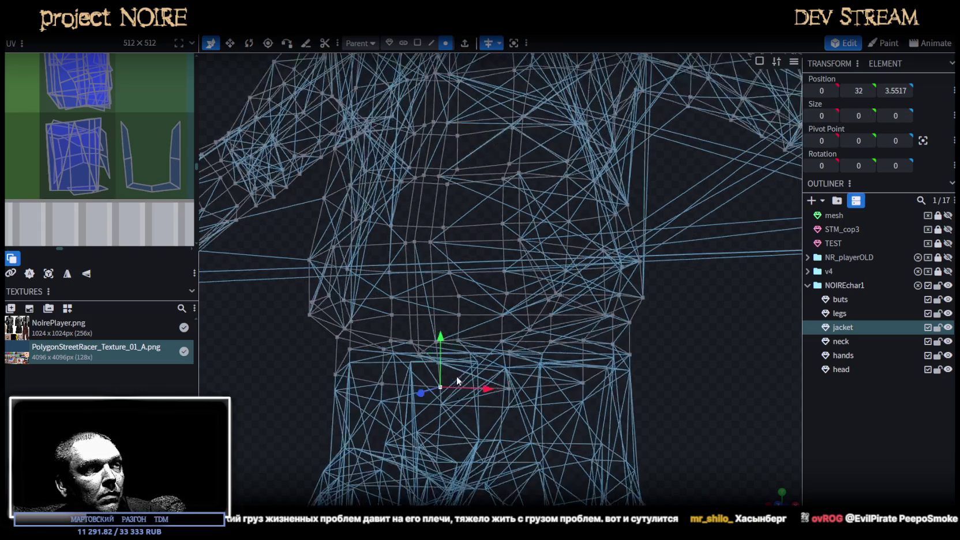
pyautogui.press('z')
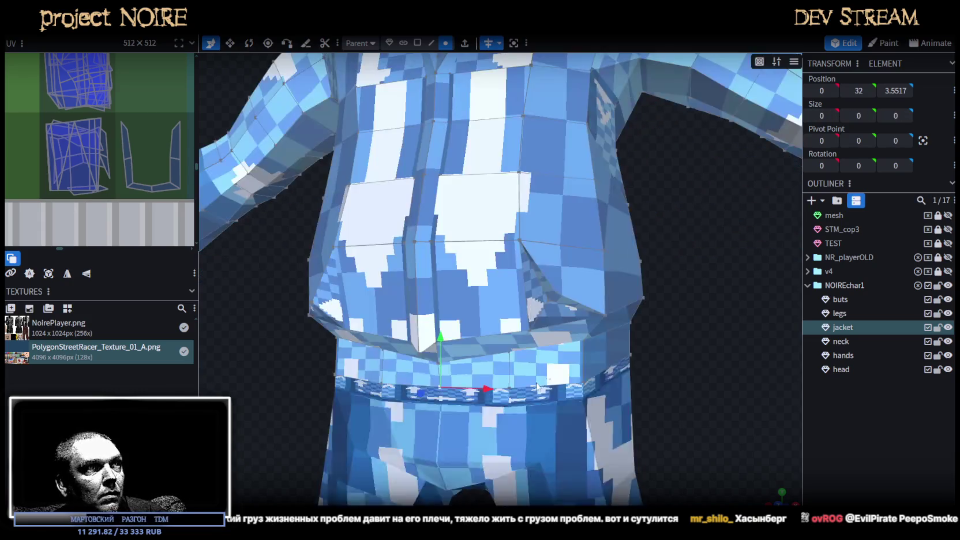
pyautogui.press('z')
pyautogui.press('z')
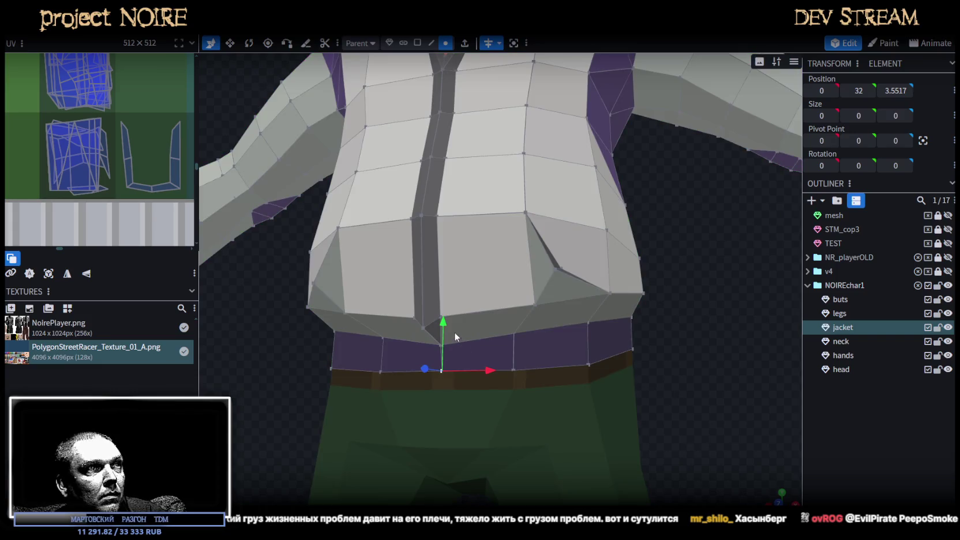
pyautogui.moveTo(443, 320); pyautogui.dragTo(444, 328)
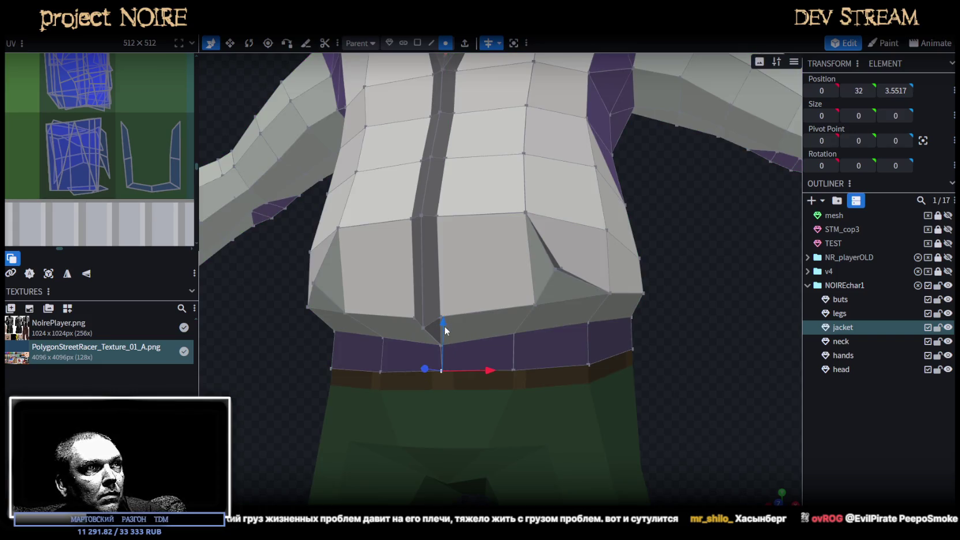
# In edge mode, select the vertical front belt edge on the legs part.
pyautogui.click(851, 313)
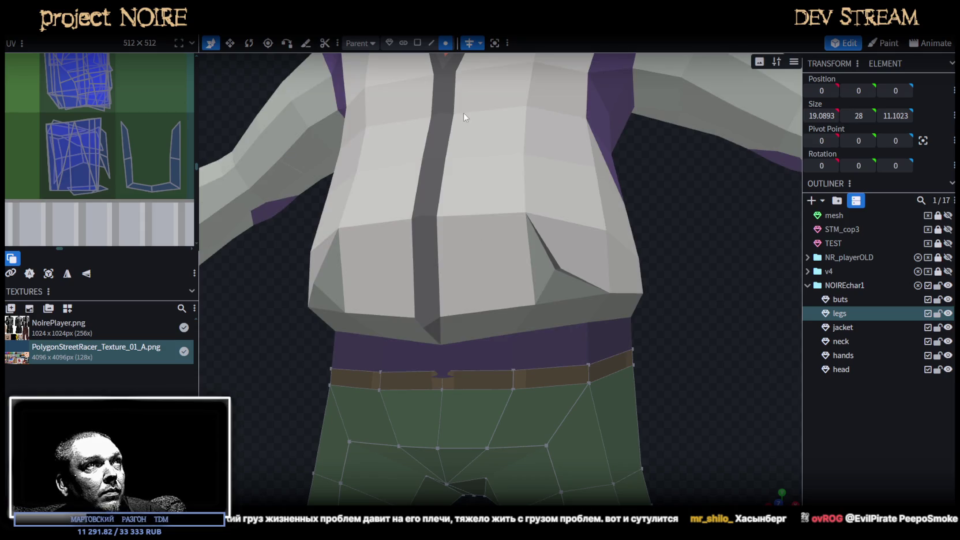
pyautogui.click(432, 44)
pyautogui.click(444, 388)
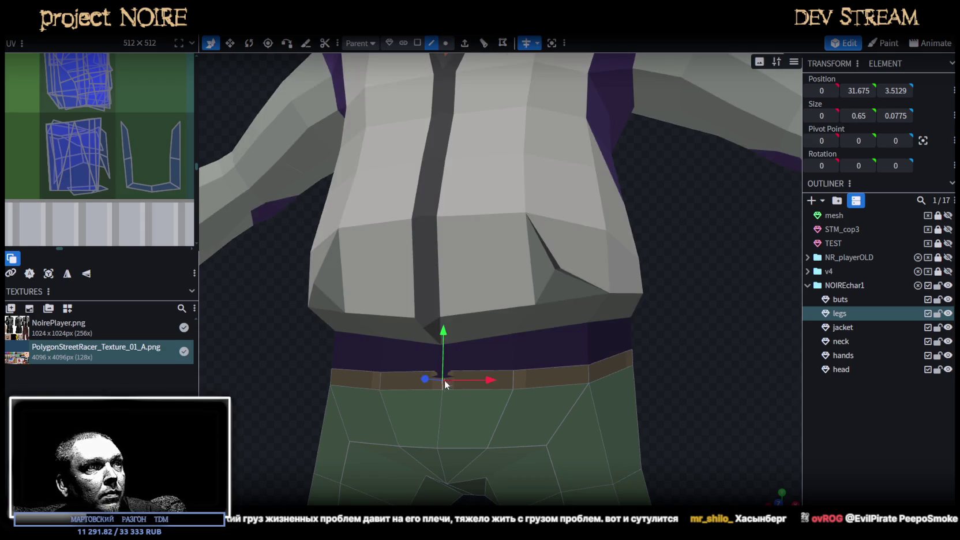
pyautogui.moveTo(640, 353)
pyautogui.mouseDown()
pyautogui.moveTo(607, 365)
pyautogui.moveTo(612, 355)
pyautogui.moveTo(646, 355)
pyautogui.moveTo(528, 359)
pyautogui.moveTo(611, 365)
pyautogui.moveTo(552, 275)
pyautogui.mouseUp()
# Raise a row of the jacket's chest vertices by 0.8.
pyautogui.click(554, 277)
pyautogui.moveTo(596, 302)
pyautogui.mouseDown()
pyautogui.moveTo(627, 297)
pyautogui.moveTo(732, 440)
pyautogui.mouseUp()
pyautogui.scroll(3, 589, 357)
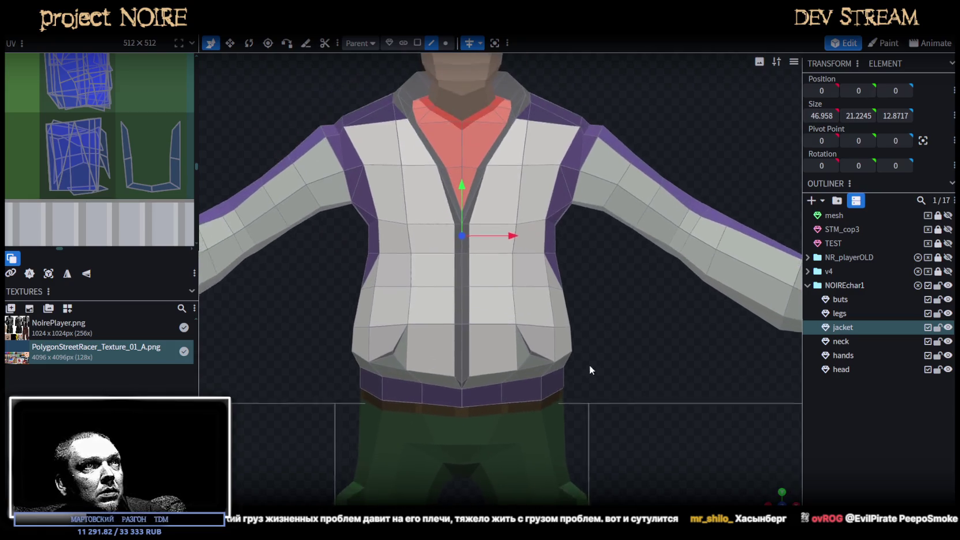
pyautogui.click(447, 44)
pyautogui.moveTo(352, 245); pyautogui.dragTo(571, 227)
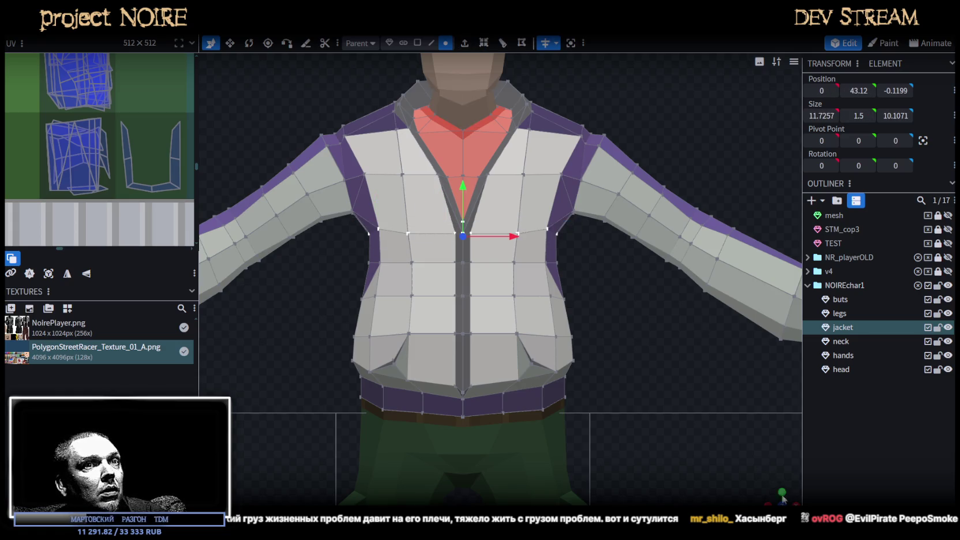
pyautogui.click(782, 491)
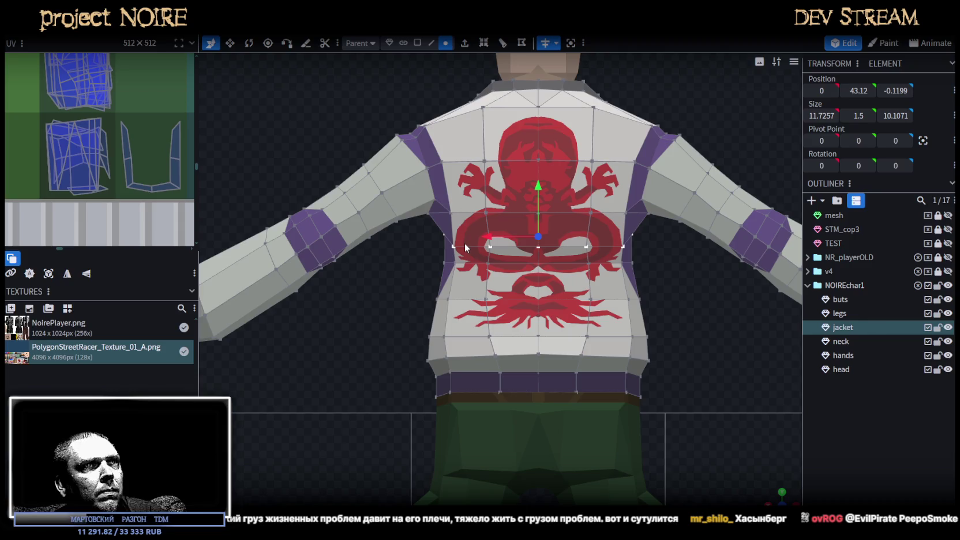
pyautogui.moveTo(538, 186); pyautogui.dragTo(543, 173)
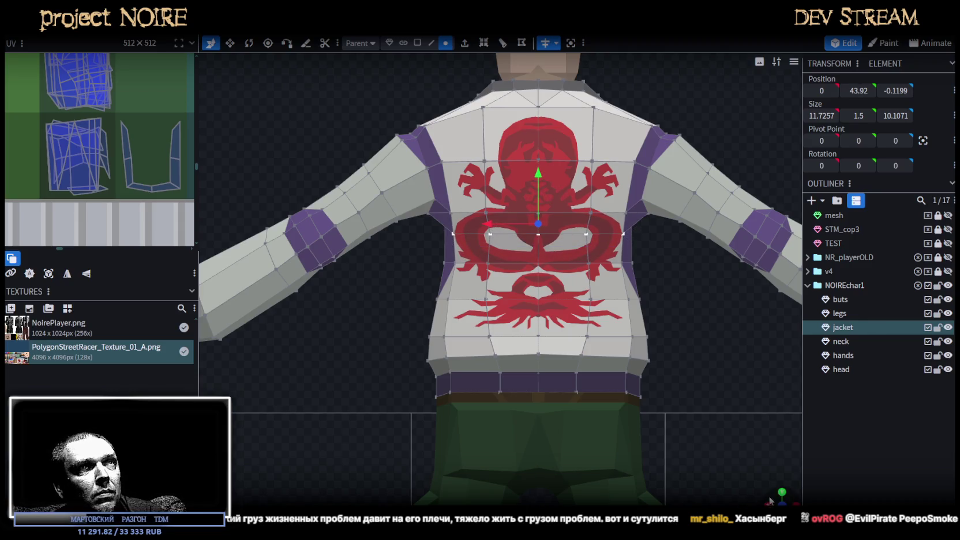
# Lower the selected vertices on the jacket's back by 1.7.
pyautogui.moveTo(770, 500); pyautogui.dragTo(654, 186)
pyautogui.click(624, 137)
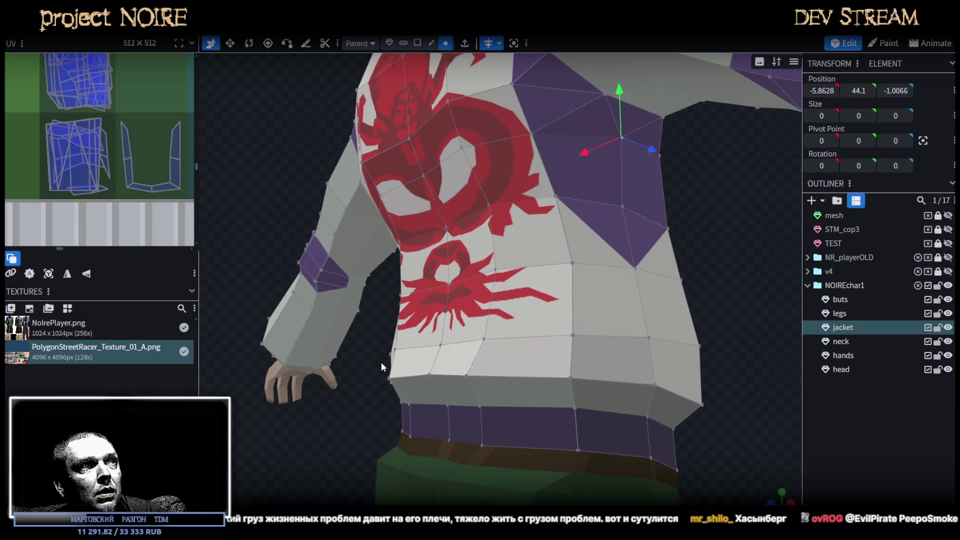
pyautogui.moveTo(381, 362); pyautogui.dragTo(438, 177)
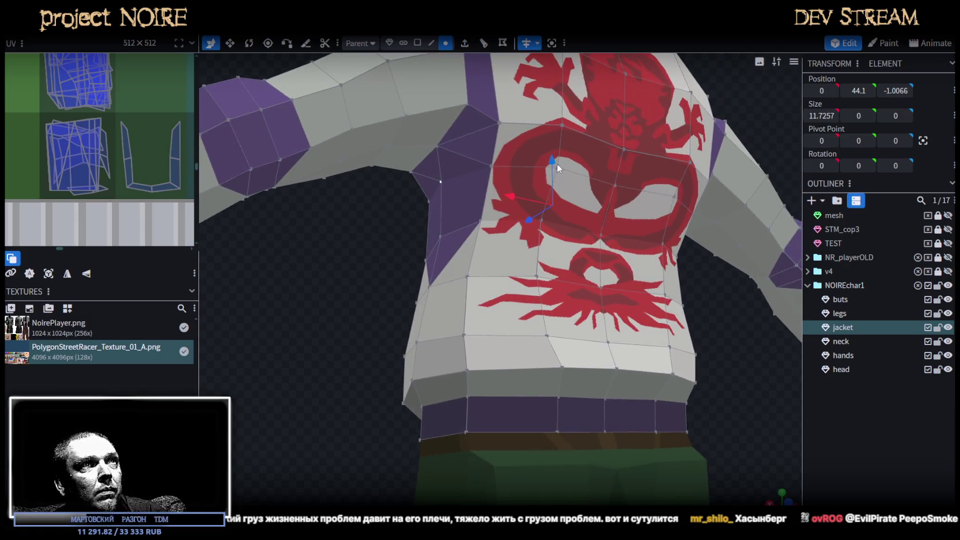
pyautogui.moveTo(558, 165); pyautogui.dragTo(551, 187)
# Select a pair of underarm vertices and inspect the jacket from several sides.
pyautogui.moveTo(350, 231); pyautogui.dragTo(380, 255)
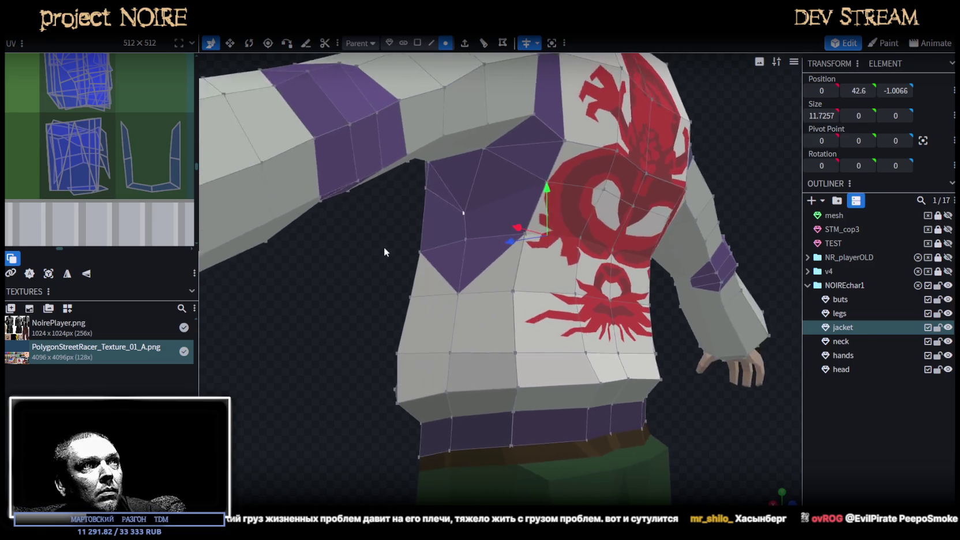
pyautogui.click(463, 246)
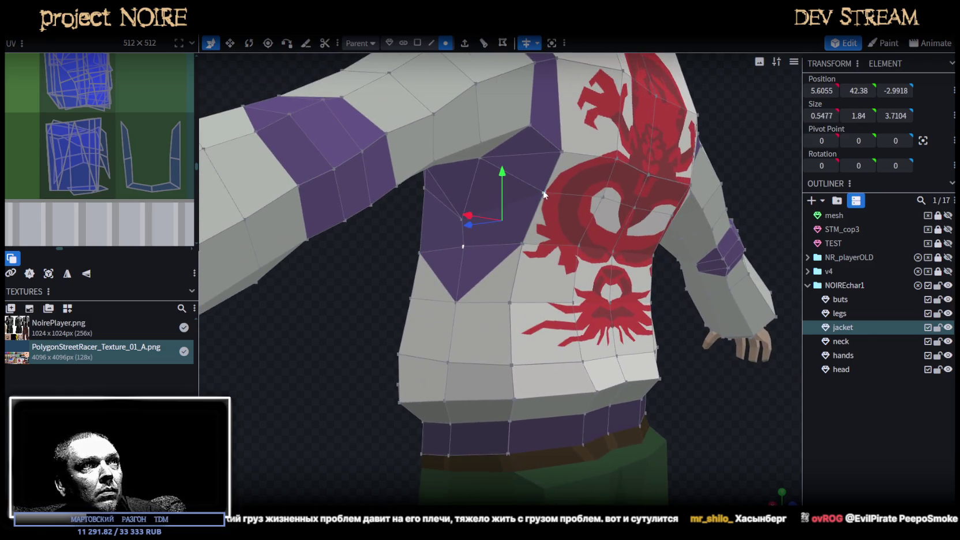
pyautogui.click(543, 190)
pyautogui.click(468, 249)
pyautogui.keyDown('shift'); pyautogui.click(423, 187); pyautogui.keyUp('shift')
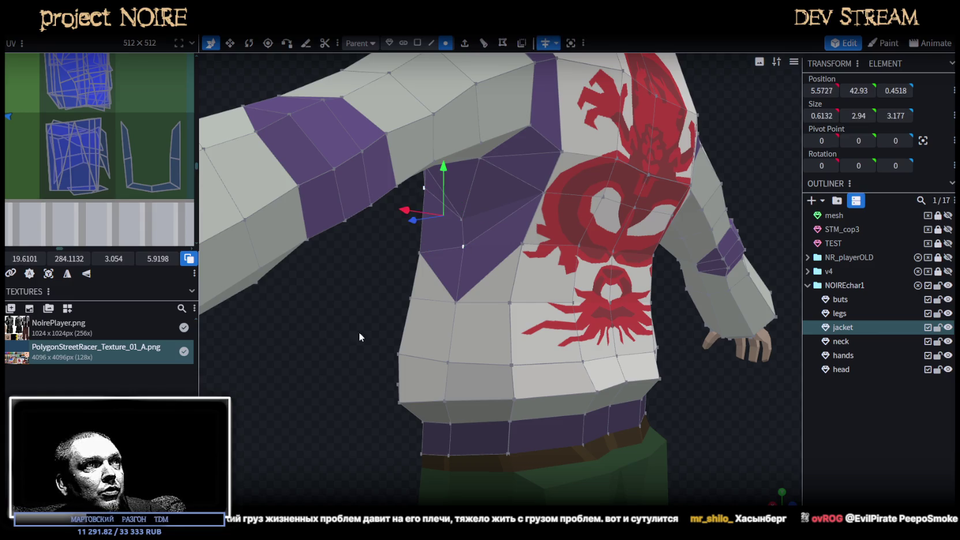
pyautogui.moveTo(363, 325); pyautogui.dragTo(504, 340)
pyautogui.moveTo(279, 227); pyautogui.dragTo(394, 211)
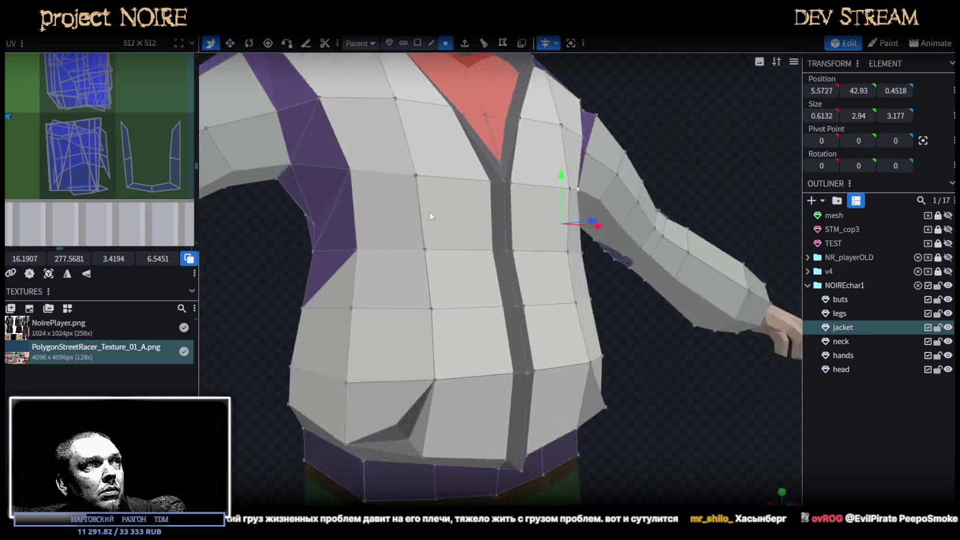
pyautogui.moveTo(294, 312)
pyautogui.mouseDown()
pyautogui.moveTo(664, 373)
pyautogui.moveTo(641, 361)
pyautogui.moveTo(288, 387)
pyautogui.moveTo(307, 365)
pyautogui.moveTo(373, 346)
pyautogui.moveTo(422, 349)
pyautogui.moveTo(450, 402)
pyautogui.mouseUp()
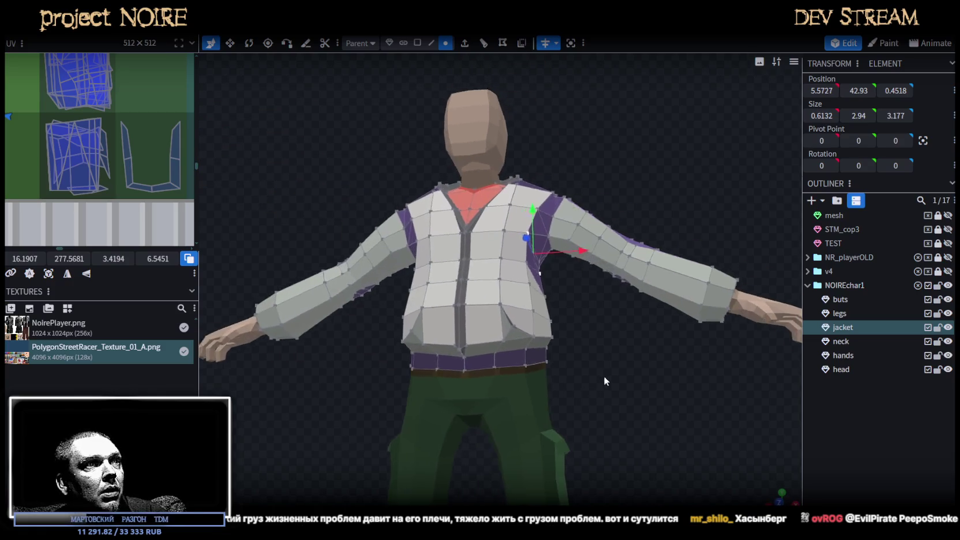
# Ease the jacket's armpit edge outward by 0.2.
pyautogui.scroll(3, 604, 376)
pyautogui.scroll(2, 612, 400)
pyautogui.moveTo(625, 403)
pyautogui.mouseDown()
pyautogui.moveTo(497, 386)
pyautogui.moveTo(398, 420)
pyautogui.moveTo(331, 405)
pyautogui.moveTo(360, 408)
pyautogui.moveTo(356, 401)
pyautogui.moveTo(495, 295)
pyautogui.moveTo(415, 317)
pyautogui.moveTo(460, 134)
pyautogui.mouseUp()
pyautogui.scroll(2, 340, 410)
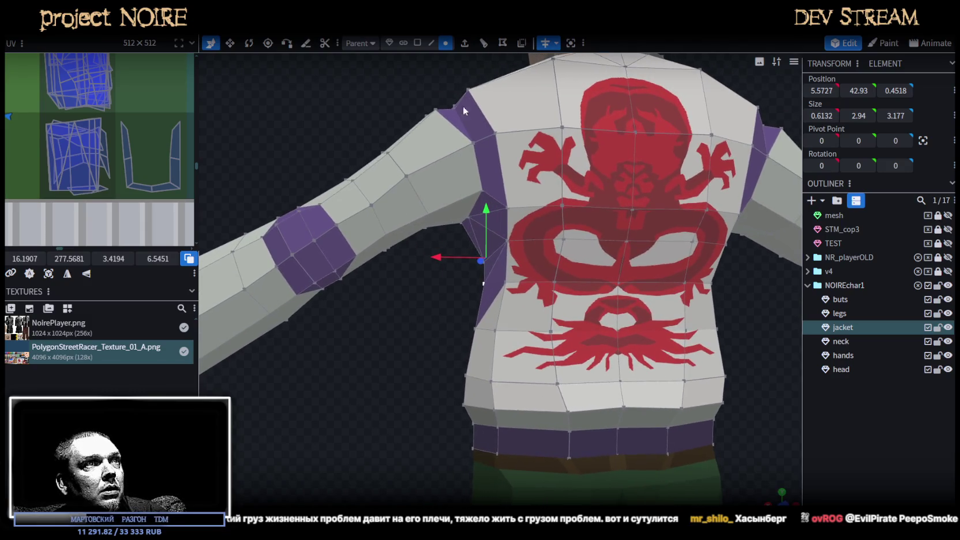
pyautogui.click(432, 43)
pyautogui.scroll(2, 469, 241)
pyautogui.moveTo(491, 244)
pyautogui.mouseDown()
pyautogui.moveTo(450, 336)
pyautogui.moveTo(483, 246)
pyautogui.moveTo(358, 306)
pyautogui.moveTo(493, 302)
pyautogui.mouseUp()
pyautogui.click(478, 250)
pyautogui.scroll(-3, 493, 302)
pyautogui.scroll(2, 370, 323)
pyautogui.scroll(2, 392, 324)
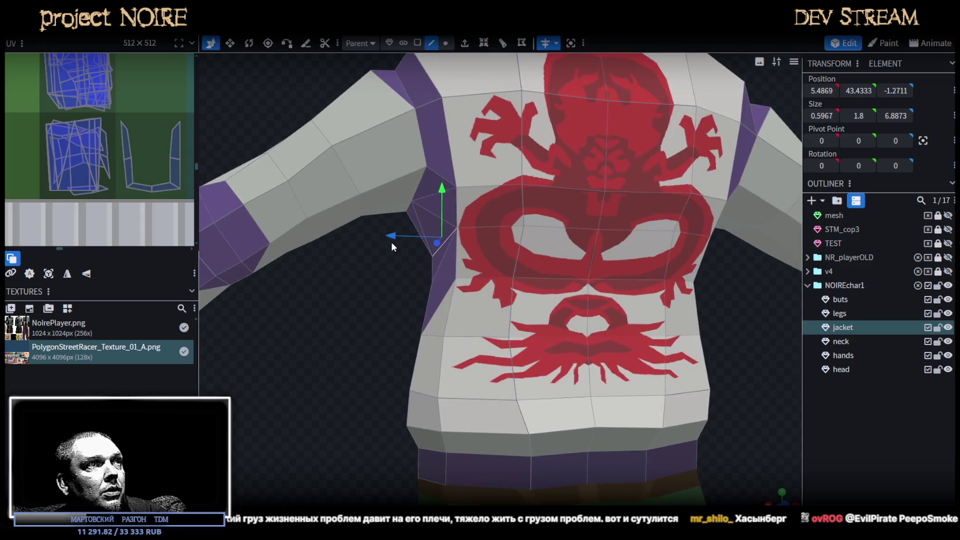
pyautogui.moveTo(390, 237)
pyautogui.mouseDown()
pyautogui.moveTo(415, 284)
pyautogui.moveTo(402, 281)
pyautogui.mouseUp()
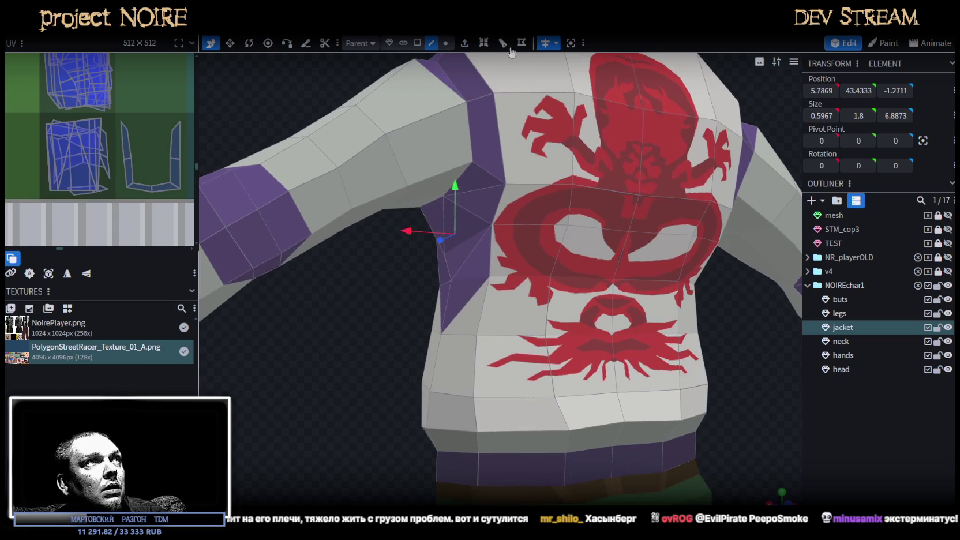
# Push the armpit vertex outward to 6.1793, 41.46, -1.1367.
pyautogui.click(446, 44)
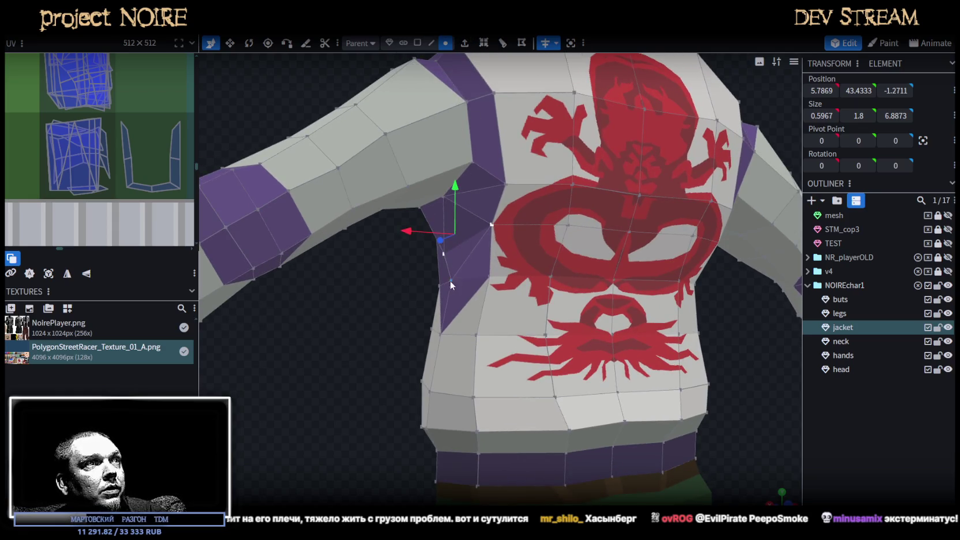
pyautogui.click(445, 280)
pyautogui.moveTo(403, 280); pyautogui.dragTo(400, 281)
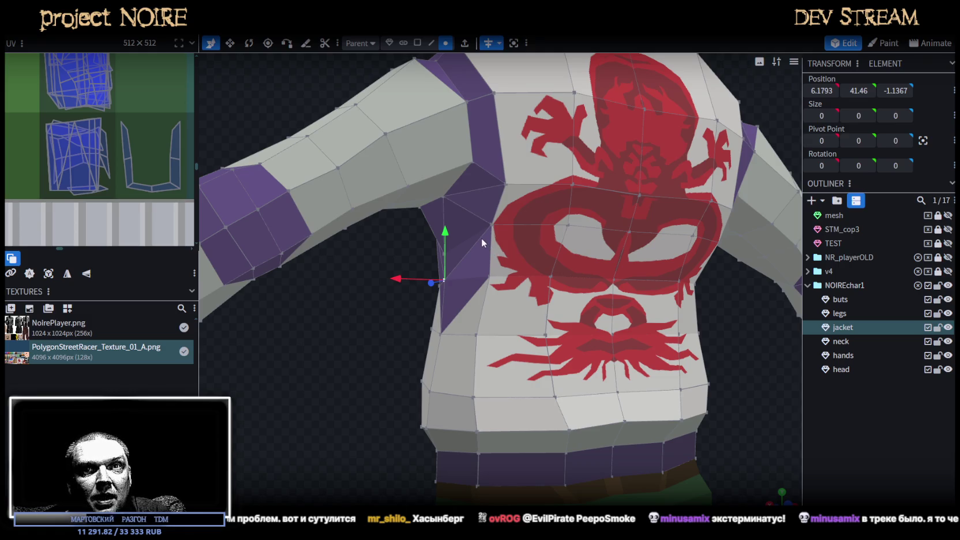
# Lower two jacket vertices slightly and an underarm vertex by 0.4.
pyautogui.scroll(-5, 482, 239)
pyautogui.scroll(-3, 423, 338)
pyautogui.scroll(8, 520, 334)
pyautogui.moveTo(416, 332)
pyautogui.mouseDown()
pyautogui.moveTo(519, 333)
pyautogui.moveTo(618, 363)
pyautogui.mouseUp()
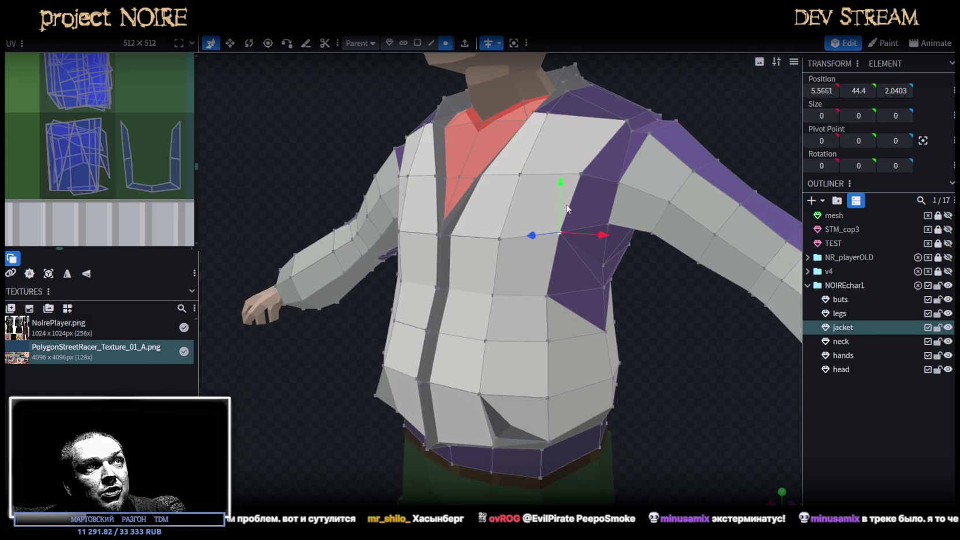
pyautogui.moveTo(558, 202)
pyautogui.mouseDown()
pyautogui.moveTo(578, 230)
pyautogui.moveTo(572, 221)
pyautogui.mouseUp()
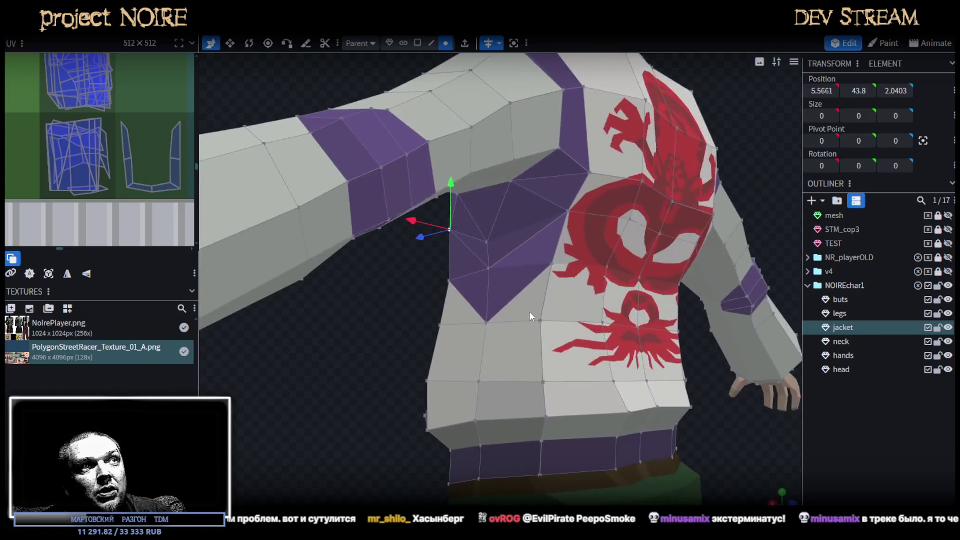
pyautogui.keyDown('shift'); pyautogui.click(552, 267); pyautogui.keyUp('shift')
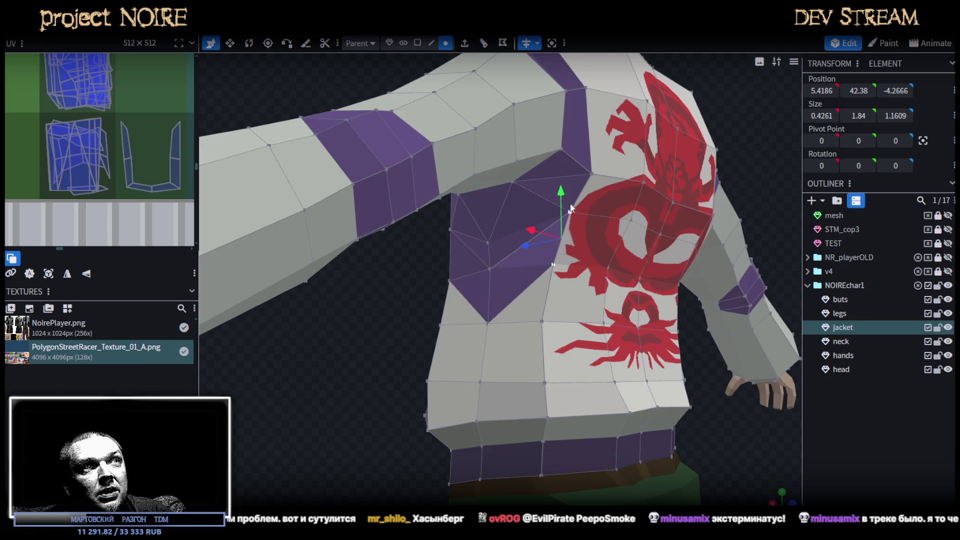
pyautogui.moveTo(490, 246)
pyautogui.mouseDown()
pyautogui.moveTo(389, 305)
pyautogui.moveTo(473, 277)
pyautogui.mouseUp()
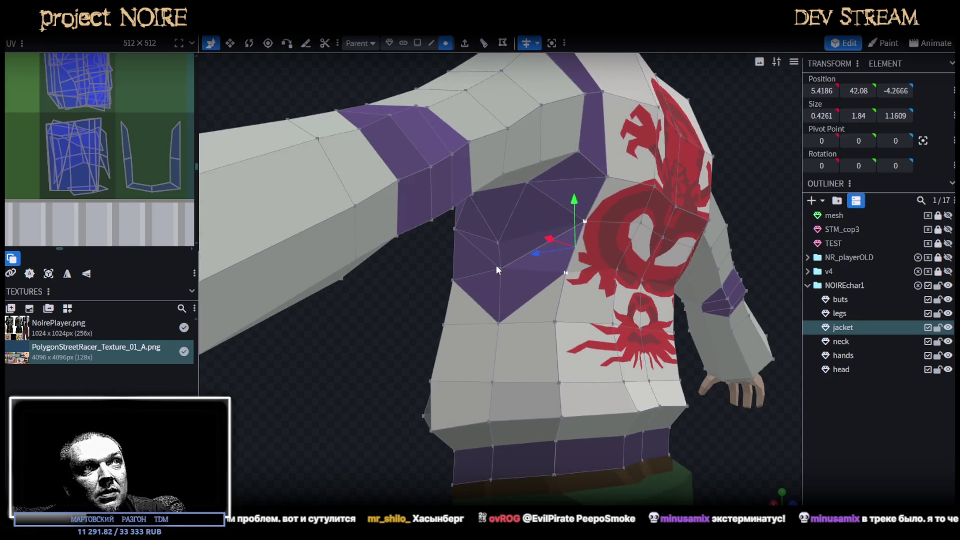
pyautogui.click(498, 267)
pyautogui.moveTo(511, 230)
pyautogui.mouseDown()
pyautogui.moveTo(352, 338)
pyautogui.moveTo(318, 332)
pyautogui.moveTo(545, 324)
pyautogui.moveTo(565, 333)
pyautogui.moveTo(583, 366)
pyautogui.moveTo(590, 349)
pyautogui.moveTo(548, 342)
pyautogui.mouseUp()
# Push the front chest vertex out 0.2 along Z.
pyautogui.moveTo(517, 300)
pyautogui.mouseDown()
pyautogui.moveTo(588, 420)
pyautogui.moveTo(456, 279)
pyautogui.mouseUp()
pyautogui.moveTo(431, 283); pyautogui.dragTo(622, 342, button='middle')
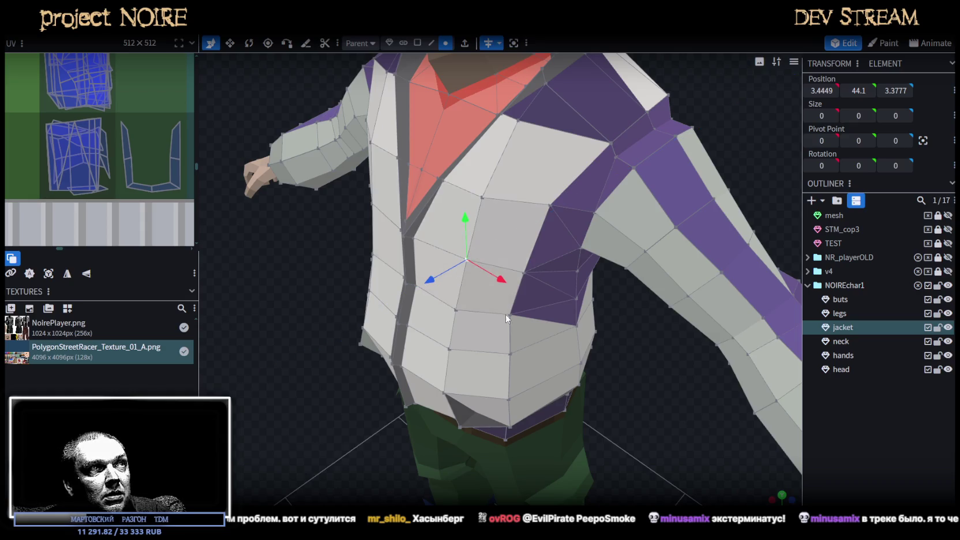
pyautogui.moveTo(622, 343); pyautogui.dragTo(553, 323)
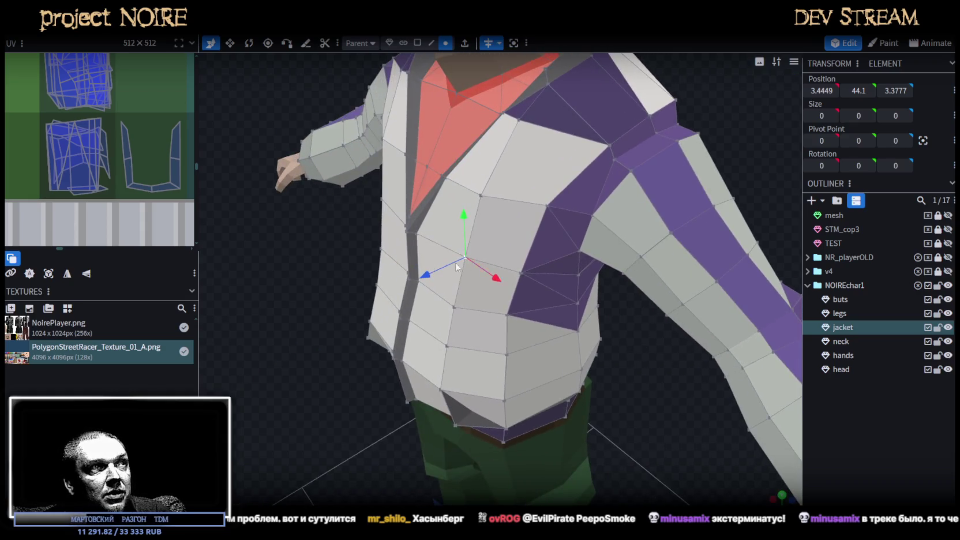
pyautogui.moveTo(422, 274); pyautogui.dragTo(428, 281)
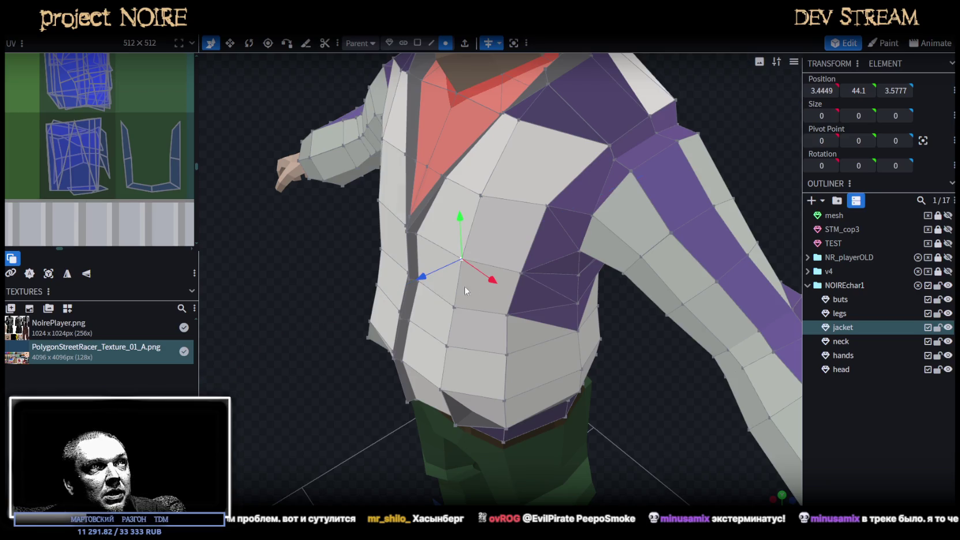
# Box-select all of the sleeve's vertices from the front.
pyautogui.moveTo(664, 375)
pyautogui.mouseDown(button='middle')
pyautogui.moveTo(476, 339)
pyautogui.moveTo(429, 317)
pyautogui.mouseUp(button='middle')
pyautogui.scroll(-2, 380, 289)
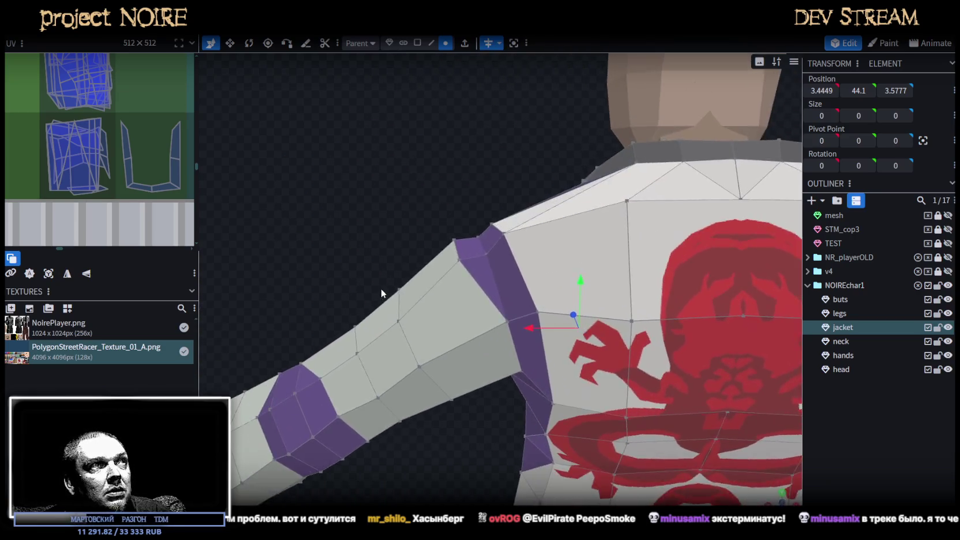
pyautogui.scroll(-2, 360, 216)
pyautogui.scroll(-4, 360, 218)
pyautogui.moveTo(453, 362)
pyautogui.mouseDown(button='middle')
pyautogui.moveTo(713, 387)
pyautogui.moveTo(609, 370)
pyautogui.moveTo(592, 406)
pyautogui.moveTo(647, 427)
pyautogui.mouseUp(button='middle')
pyautogui.moveTo(738, 412); pyautogui.dragTo(456, 192)
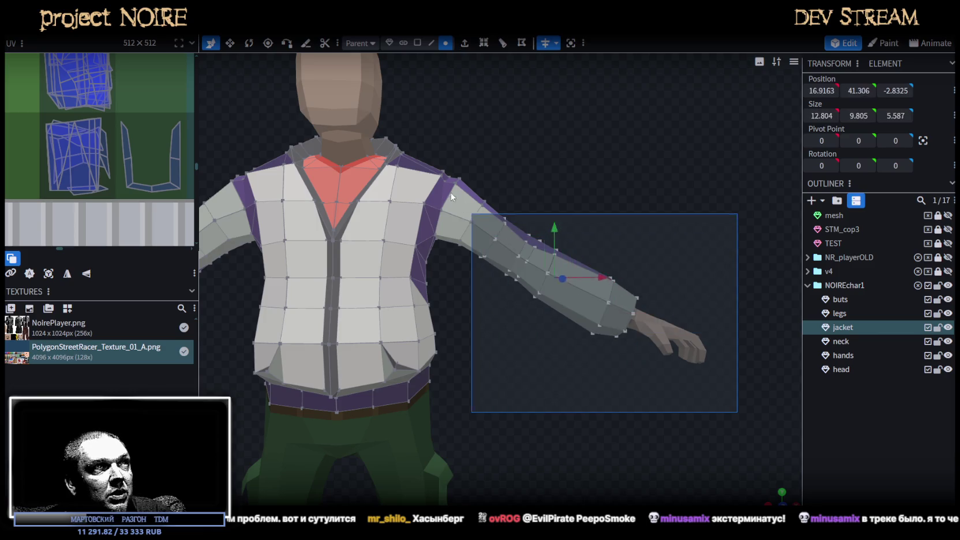
# Lower the selected sleeve vertices by 0.5.
pyautogui.moveTo(456, 209)
pyautogui.mouseDown(button='middle')
pyautogui.moveTo(551, 317)
pyautogui.moveTo(530, 353)
pyautogui.moveTo(555, 220)
pyautogui.mouseUp(button='middle')
pyautogui.moveTo(545, 219); pyautogui.dragTo(546, 227)
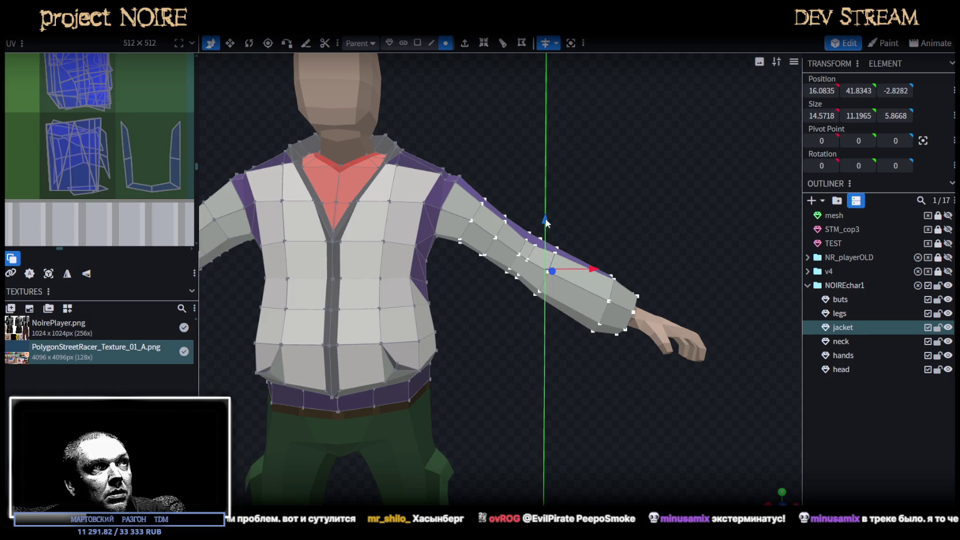
pyautogui.moveTo(600, 257)
pyautogui.mouseDown(button='middle')
pyautogui.moveTo(601, 249)
pyautogui.moveTo(619, 260)
pyautogui.moveTo(695, 375)
pyautogui.mouseUp(button='middle')
# Box-select the cuff vertices and pull them 1 unit in toward the body.
pyautogui.moveTo(719, 398); pyautogui.dragTo(553, 219)
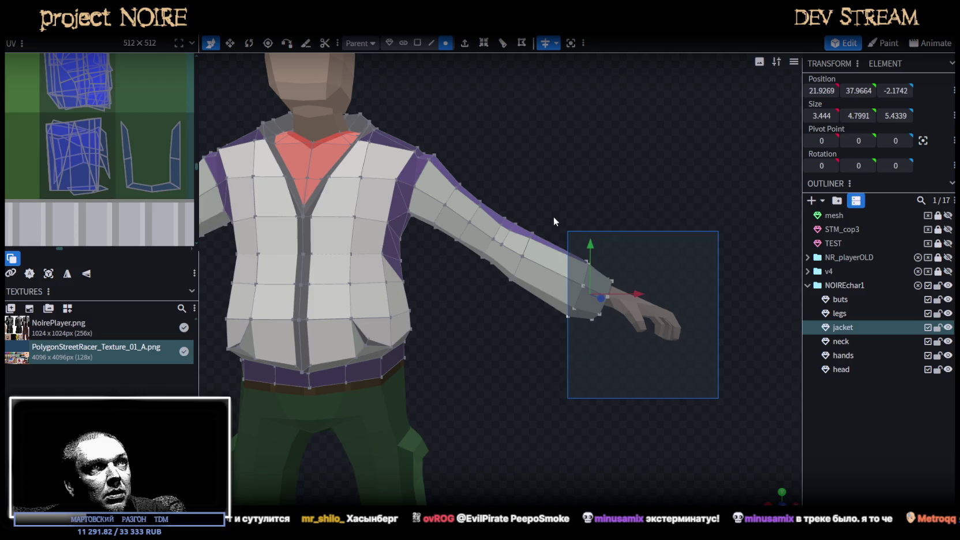
pyautogui.moveTo(635, 297); pyautogui.dragTo(643, 299)
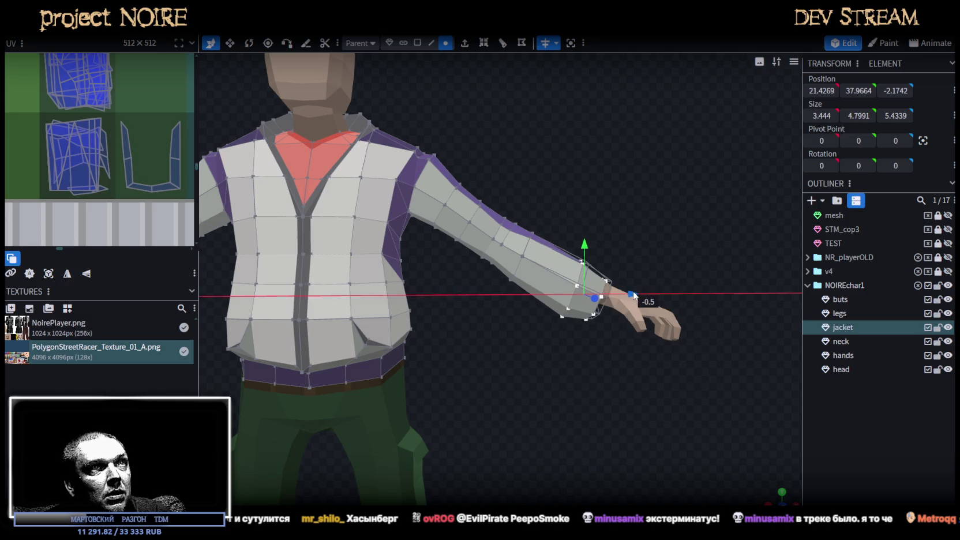
pyautogui.moveTo(641, 297); pyautogui.dragTo(632, 297)
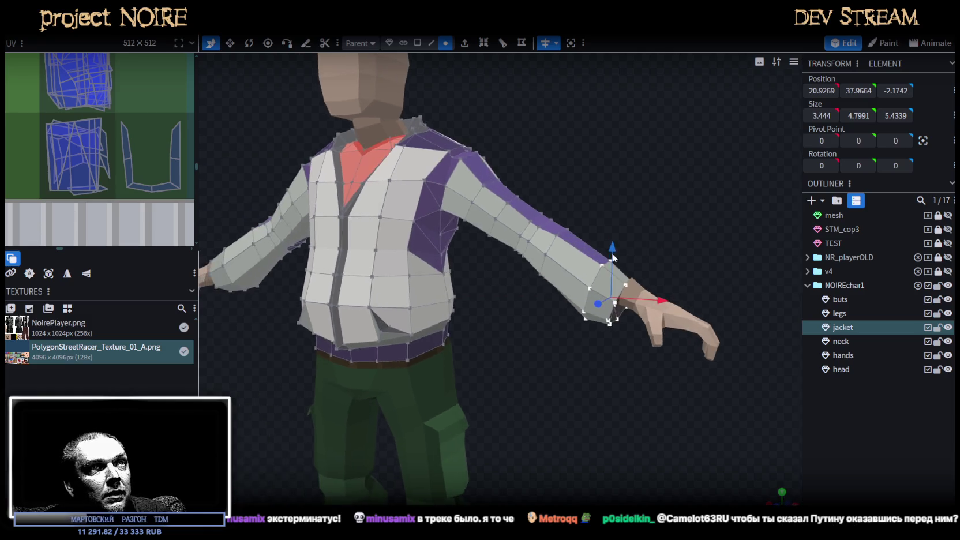
pyautogui.moveTo(609, 243); pyautogui.dragTo(770, 283)
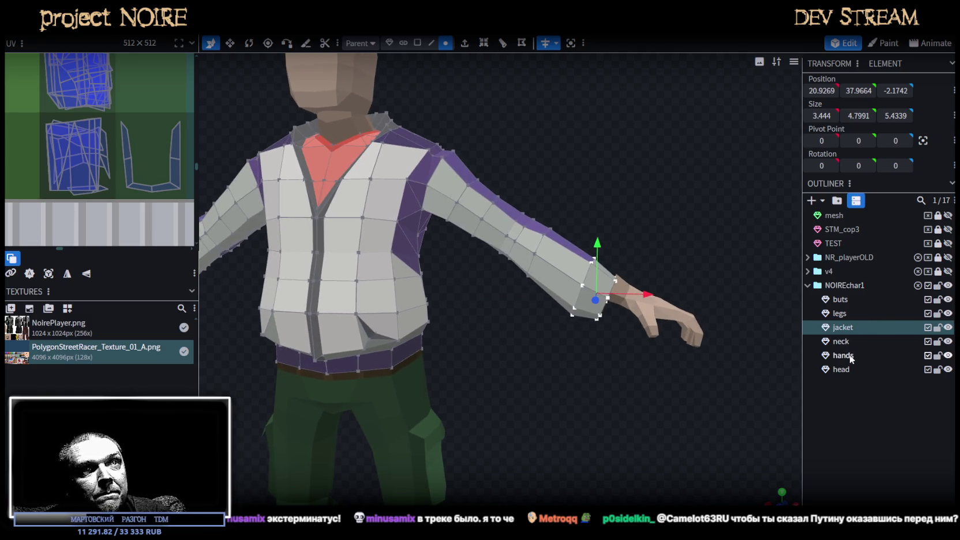
# Move all the hand mesh's vertices 1 unit toward the body, then clear the selection.
pyautogui.click(851, 358)
pyautogui.moveTo(717, 333)
pyautogui.mouseDown()
pyautogui.moveTo(735, 365)
pyautogui.moveTo(559, 219)
pyautogui.mouseUp()
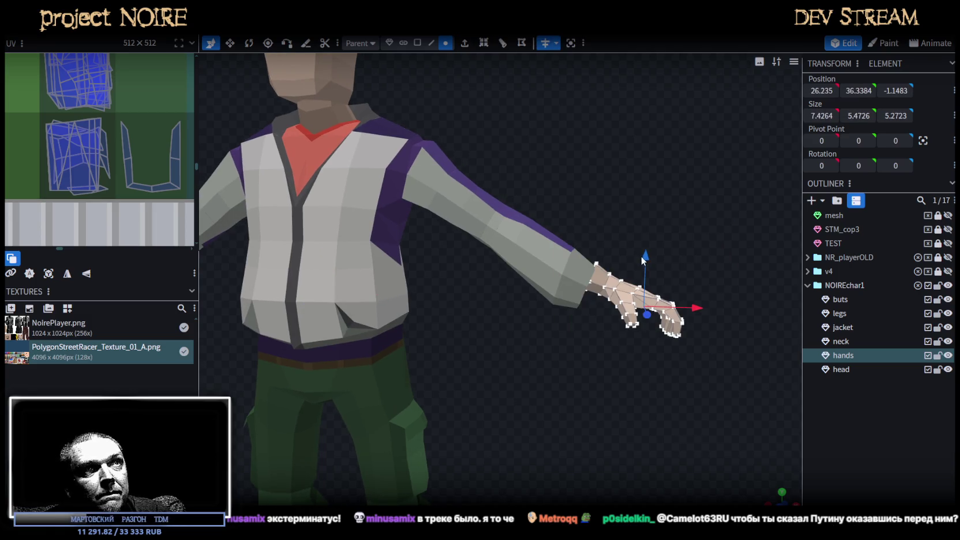
pyautogui.moveTo(660, 255); pyautogui.dragTo(671, 245)
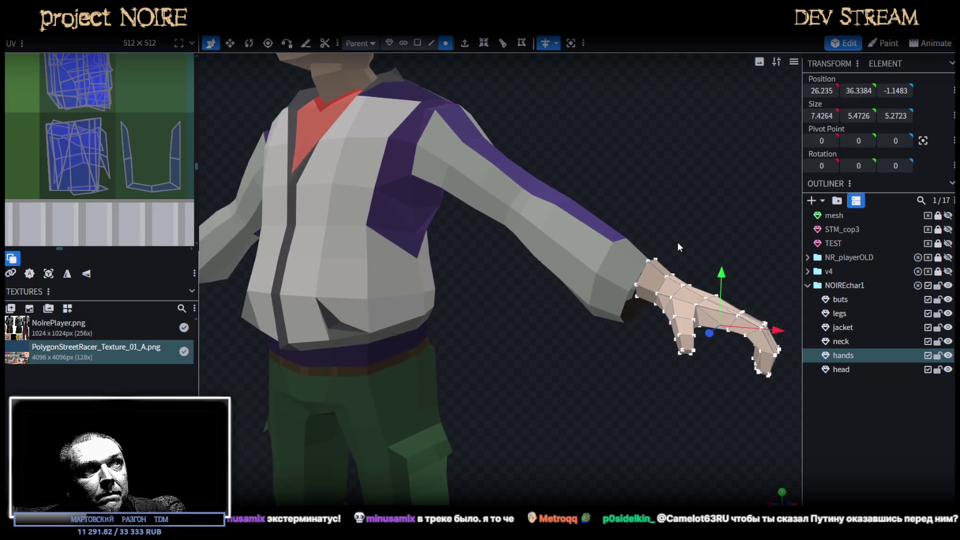
pyautogui.moveTo(699, 303)
pyautogui.mouseDown()
pyautogui.moveTo(683, 301)
pyautogui.moveTo(620, 239)
pyautogui.moveTo(627, 259)
pyautogui.moveTo(645, 238)
pyautogui.moveTo(614, 223)
pyautogui.moveTo(682, 266)
pyautogui.moveTo(611, 354)
pyautogui.mouseUp()
pyautogui.click(611, 355)
pyautogui.press('KP_1')
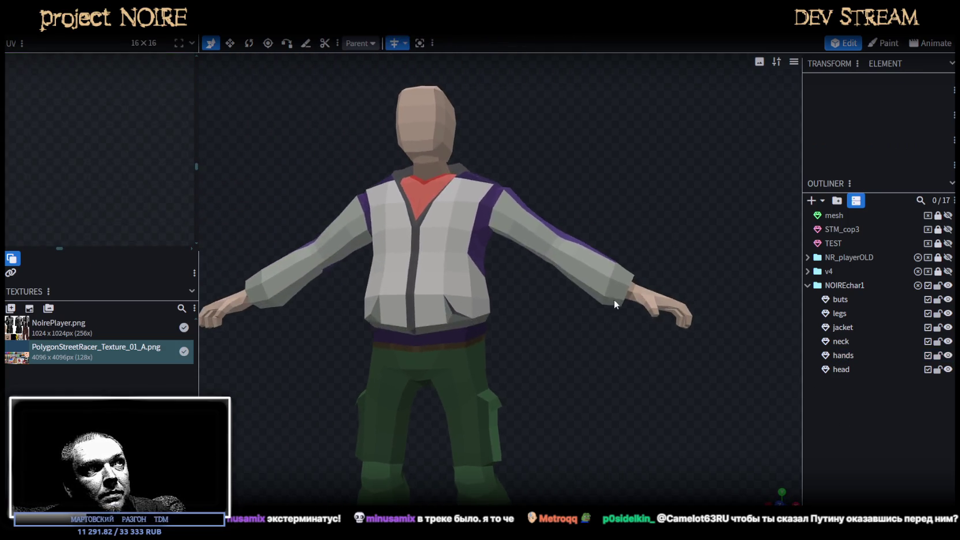
# Select the whole jacket mesh so its UVs appear on the texture atlas.
pyautogui.click(613, 299)
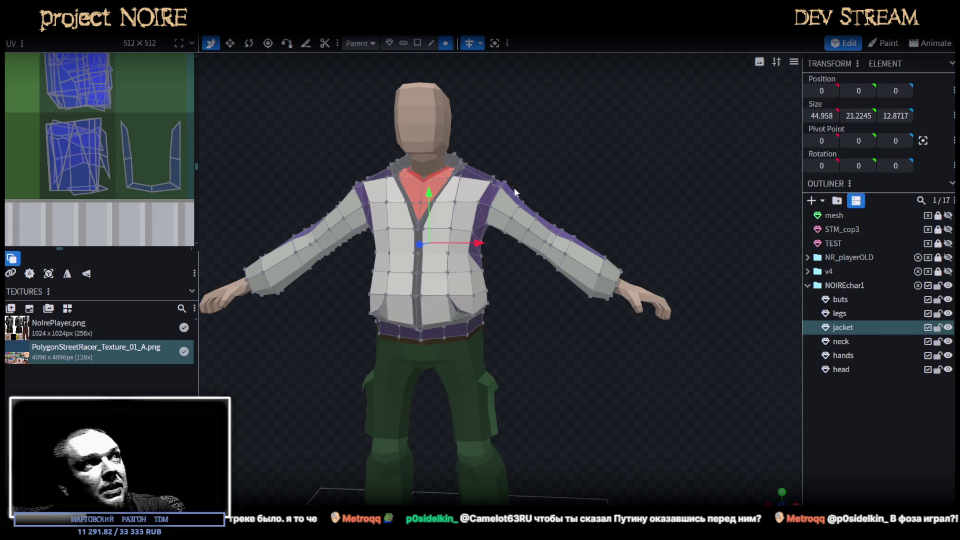
pyautogui.scroll(3, 543, 230)
pyautogui.scroll(2, 527, 193)
pyautogui.click(435, 240)
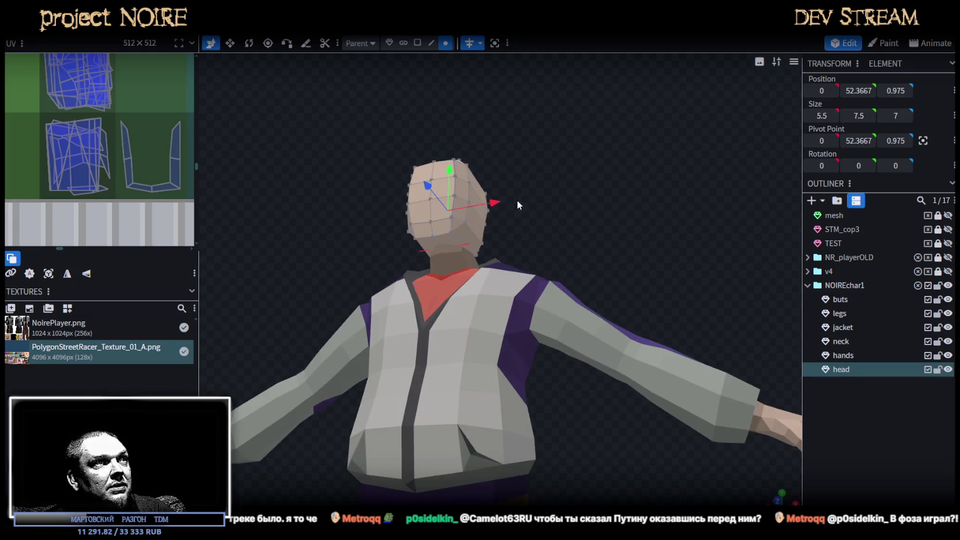
pyautogui.scroll(2, 536, 205)
pyautogui.scroll(2, 582, 242)
pyautogui.moveTo(603, 272); pyautogui.dragTo(634, 222)
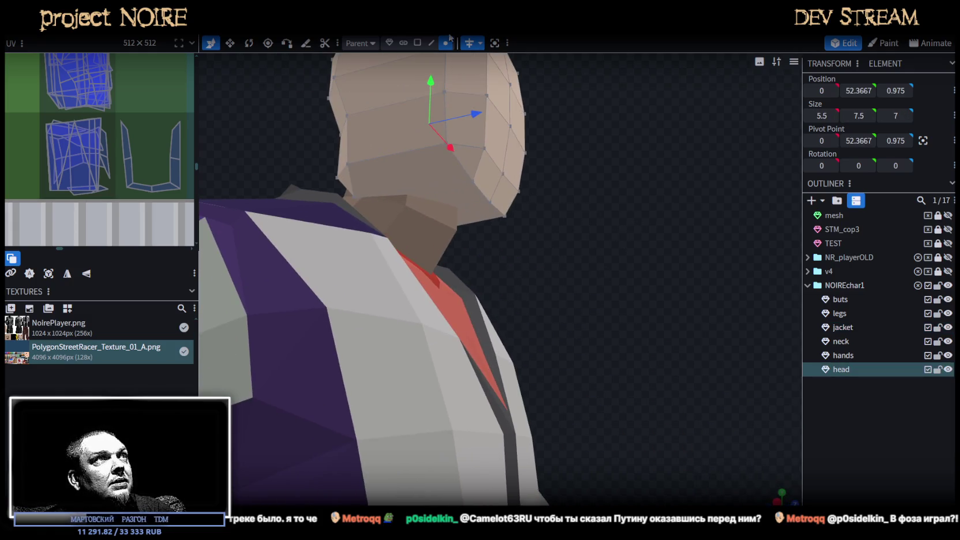
pyautogui.click(474, 204)
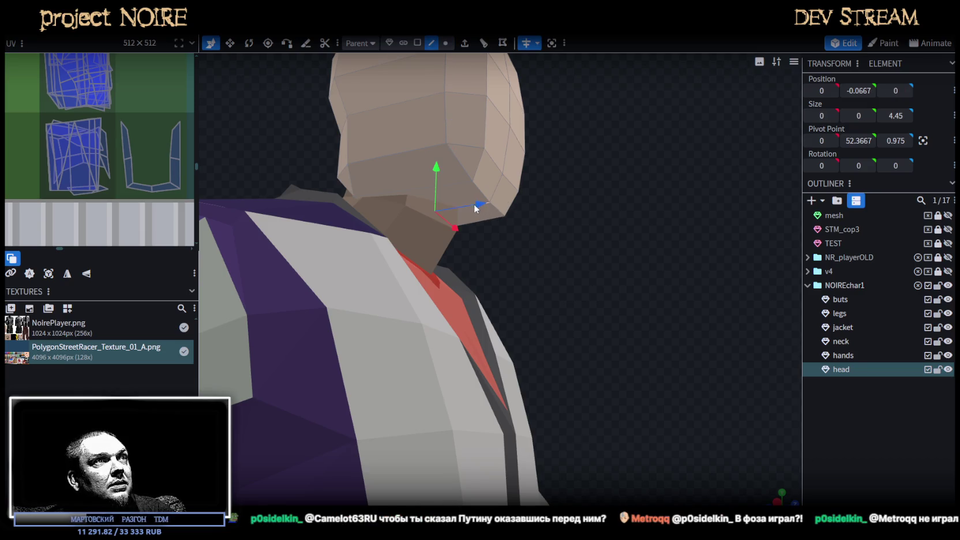
pyautogui.moveTo(559, 215)
pyautogui.mouseDown()
pyautogui.moveTo(462, 233)
pyautogui.moveTo(375, 224)
pyautogui.moveTo(351, 235)
pyautogui.moveTo(364, 221)
pyautogui.moveTo(465, 222)
pyautogui.moveTo(358, 237)
pyautogui.mouseUp()
pyautogui.hotkey('ctrl', 'z')
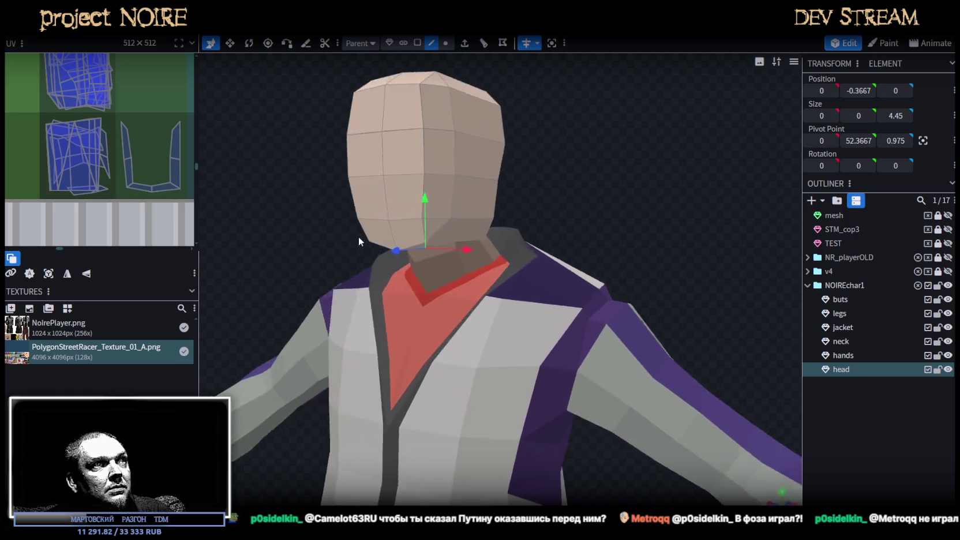
pyautogui.scroll(2, 404, 225)
pyautogui.scroll(-2, 497, 173)
pyautogui.moveTo(497, 173)
pyautogui.mouseDown()
pyautogui.moveTo(538, 215)
pyautogui.moveTo(609, 195)
pyautogui.mouseUp()
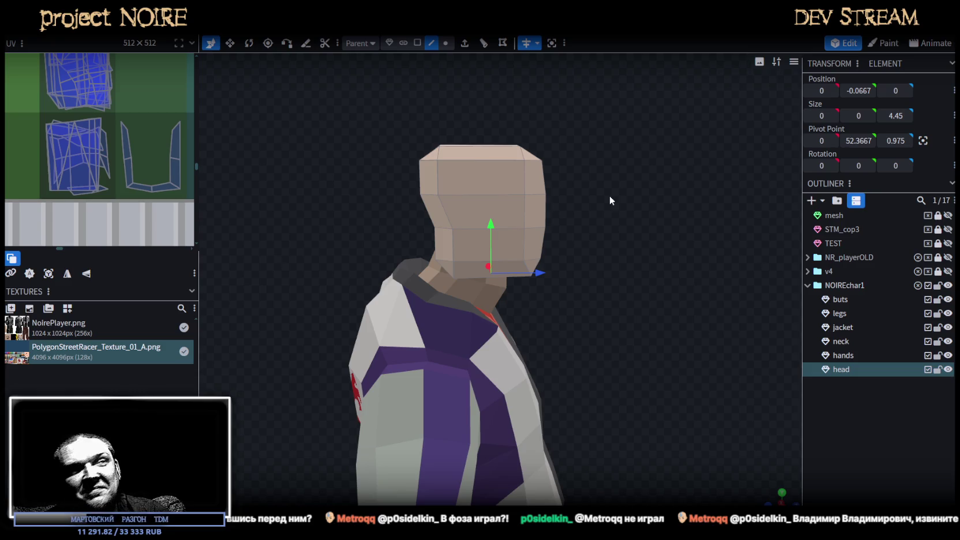
pyautogui.moveTo(610, 195)
pyautogui.mouseDown()
pyautogui.moveTo(586, 257)
pyautogui.moveTo(370, 220)
pyautogui.moveTo(652, 226)
pyautogui.moveTo(675, 259)
pyautogui.moveTo(780, 216)
pyautogui.mouseUp()
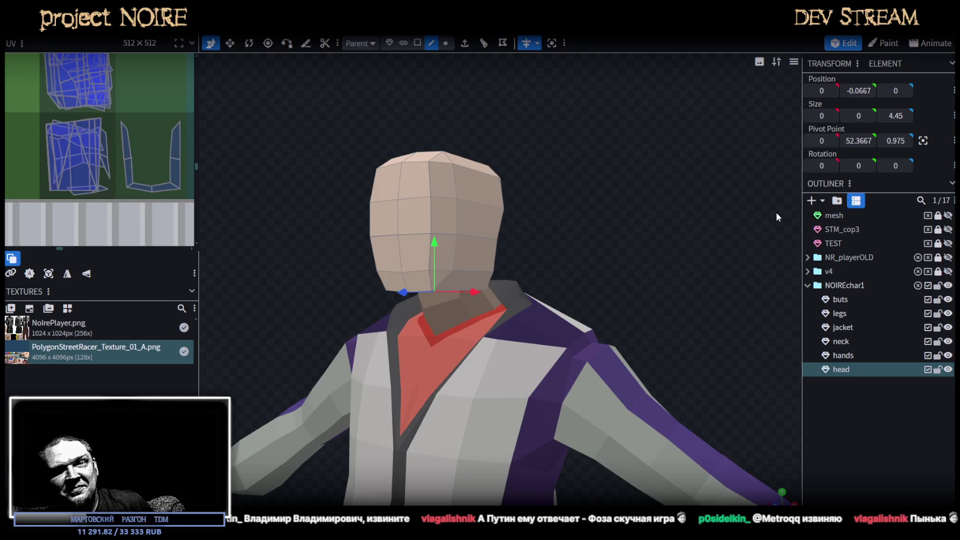
pyautogui.moveTo(567, 287)
pyautogui.mouseDown()
pyautogui.moveTo(534, 230)
pyautogui.moveTo(579, 263)
pyautogui.moveTo(674, 248)
pyautogui.moveTo(571, 249)
pyautogui.mouseUp()
# Select the jaw edges and corner vertex and lower it by 0.3.
pyautogui.scroll(3, 579, 262)
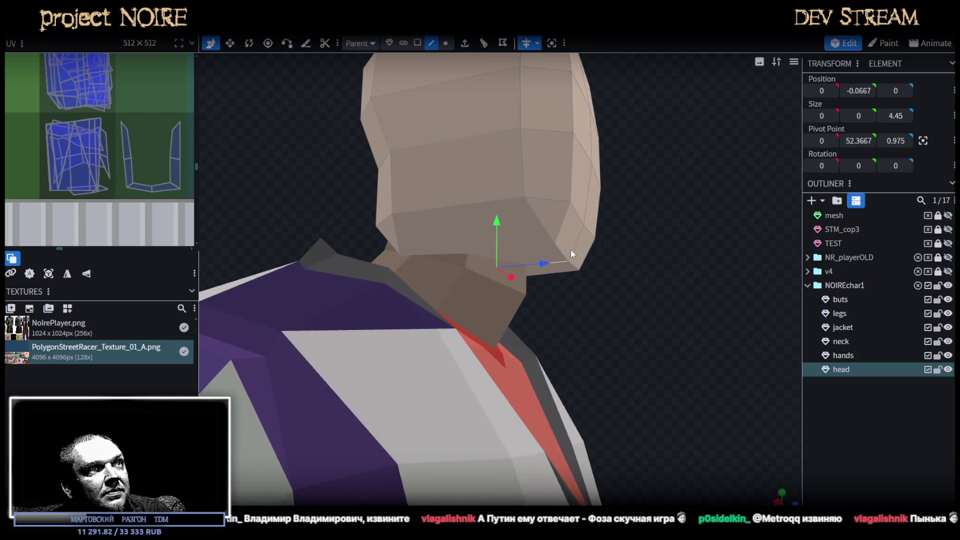
pyautogui.click(571, 263)
pyautogui.moveTo(578, 268)
pyautogui.mouseDown()
pyautogui.moveTo(601, 286)
pyautogui.moveTo(543, 257)
pyautogui.moveTo(630, 298)
pyautogui.mouseUp()
pyautogui.click(552, 257)
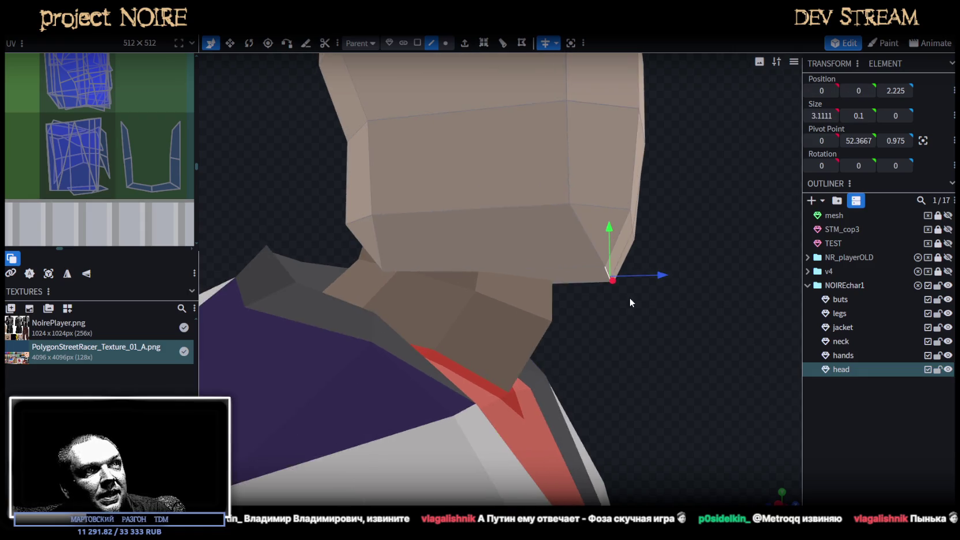
pyautogui.click(603, 281)
pyautogui.moveTo(595, 234)
pyautogui.mouseDown()
pyautogui.moveTo(600, 245)
pyautogui.moveTo(663, 257)
pyautogui.moveTo(545, 240)
pyautogui.moveTo(551, 266)
pyautogui.moveTo(641, 256)
pyautogui.moveTo(636, 236)
pyautogui.moveTo(648, 262)
pyautogui.mouseUp()
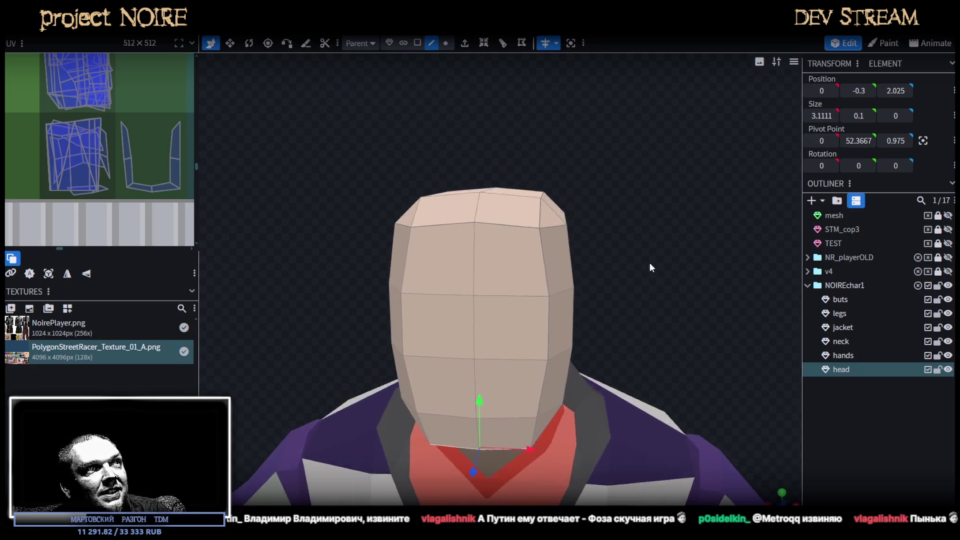
# Select two vertices on the head's top edge, then a cheek face.
pyautogui.click(445, 45)
pyautogui.click(464, 205)
pyautogui.keyDown('shift'); pyautogui.click(588, 207); pyautogui.keyUp('shift')
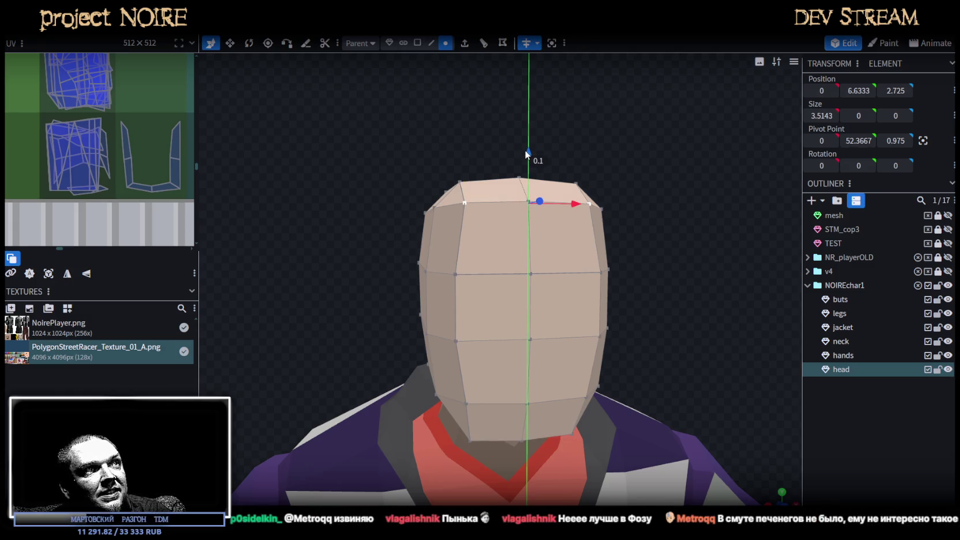
pyautogui.moveTo(705, 235)
pyautogui.mouseDown()
pyautogui.moveTo(536, 217)
pyautogui.moveTo(663, 253)
pyautogui.moveTo(669, 242)
pyautogui.moveTo(616, 163)
pyautogui.mouseUp()
pyautogui.scroll(2, 614, 163)
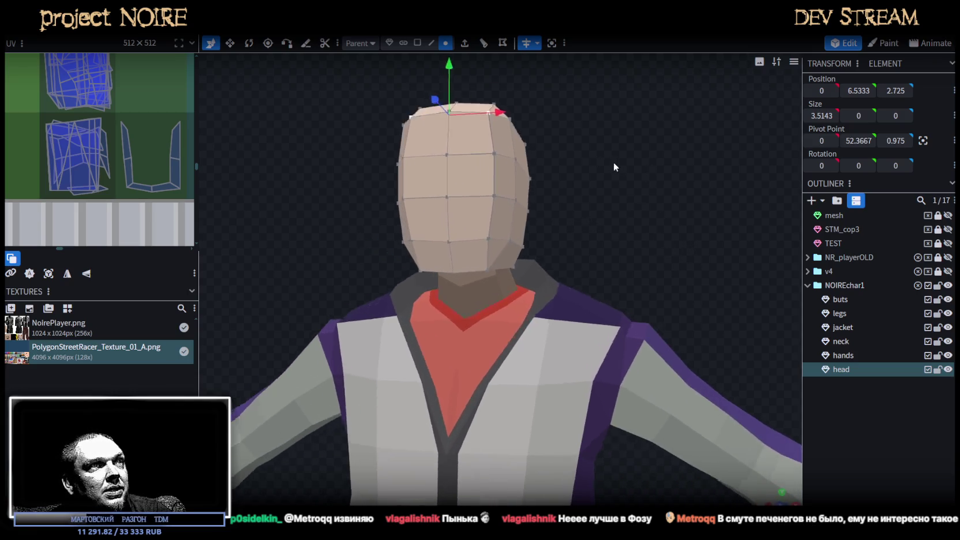
pyautogui.scroll(1, 576, 139)
pyautogui.click(417, 44)
pyautogui.click(512, 252)
pyautogui.moveTo(512, 252)
pyautogui.mouseDown()
pyautogui.moveTo(603, 198)
pyautogui.moveTo(606, 224)
pyautogui.moveTo(557, 176)
pyautogui.mouseUp()
# Select vertices on both sides of the head, then the whole head mesh.
pyautogui.click(445, 43)
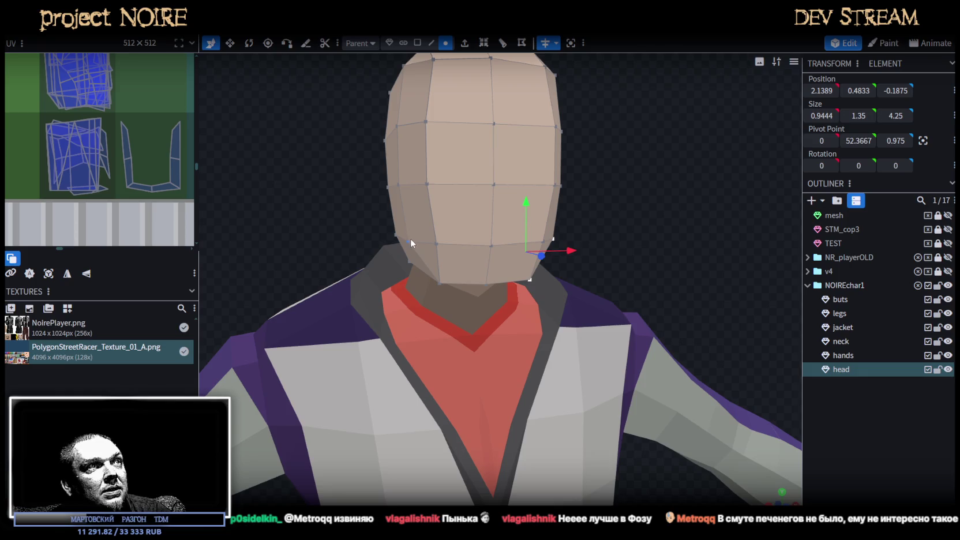
pyautogui.click(410, 238)
pyautogui.moveTo(410, 238); pyautogui.dragTo(560, 218)
pyautogui.moveTo(510, 252)
pyautogui.mouseDown()
pyautogui.moveTo(382, 212)
pyautogui.moveTo(341, 209)
pyautogui.moveTo(402, 207)
pyautogui.mouseUp()
pyautogui.keyDown('shift'); pyautogui.click(496, 243); pyautogui.keyUp('shift')
pyautogui.moveTo(410, 264)
pyautogui.mouseDown()
pyautogui.moveTo(580, 268)
pyautogui.moveTo(502, 264)
pyautogui.mouseUp()
pyautogui.click(433, 243)
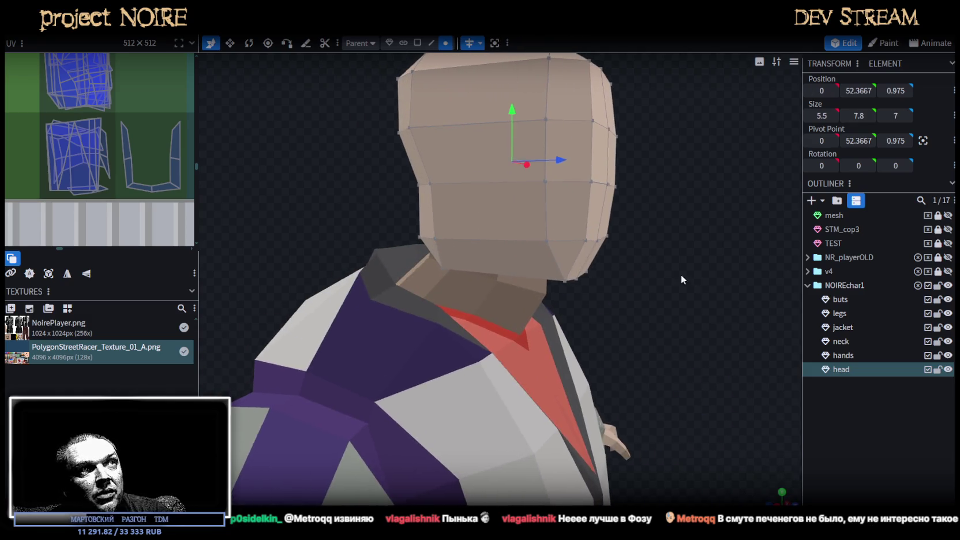
pyautogui.moveTo(685, 275); pyautogui.dragTo(620, 274)
# Squeeze the head's sides inward, narrowing its width from 5 to 4.4.
pyautogui.click(422, 242)
pyautogui.keyDown('shift'); pyautogui.click(505, 247); pyautogui.keyUp('shift')
pyautogui.moveTo(505, 247)
pyautogui.mouseDown()
pyautogui.moveTo(521, 266)
pyautogui.moveTo(467, 258)
pyautogui.mouseUp()
pyautogui.keyDown('shift'); pyautogui.click(533, 238); pyautogui.keyUp('shift')
pyautogui.moveTo(533, 238)
pyautogui.mouseDown()
pyautogui.moveTo(682, 206)
pyautogui.moveTo(652, 191)
pyautogui.moveTo(630, 215)
pyautogui.mouseUp()
pyautogui.press('v')
pyautogui.moveTo(508, 233); pyautogui.dragTo(511, 238)
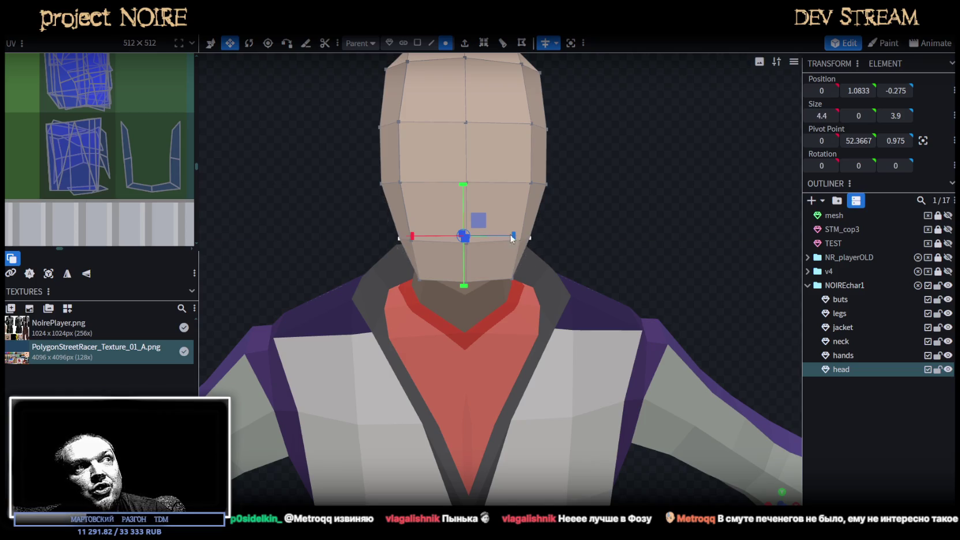
# Add an edge loop cut around the head through a top edge.
pyautogui.moveTo(626, 175)
pyautogui.mouseDown()
pyautogui.moveTo(535, 161)
pyautogui.moveTo(522, 170)
pyautogui.moveTo(615, 185)
pyautogui.moveTo(594, 197)
pyautogui.moveTo(575, 140)
pyautogui.mouseUp()
pyautogui.click(431, 42)
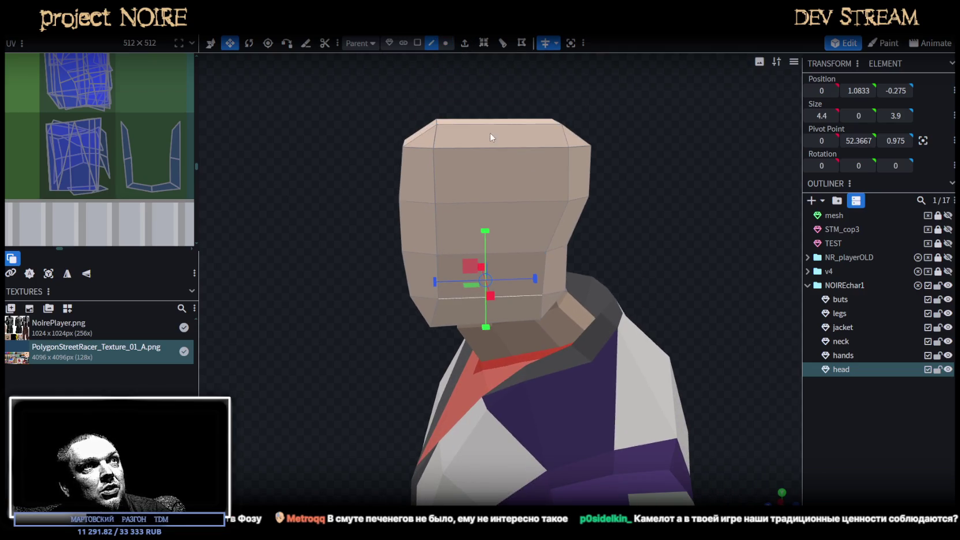
pyautogui.click(494, 148)
pyautogui.click(502, 43)
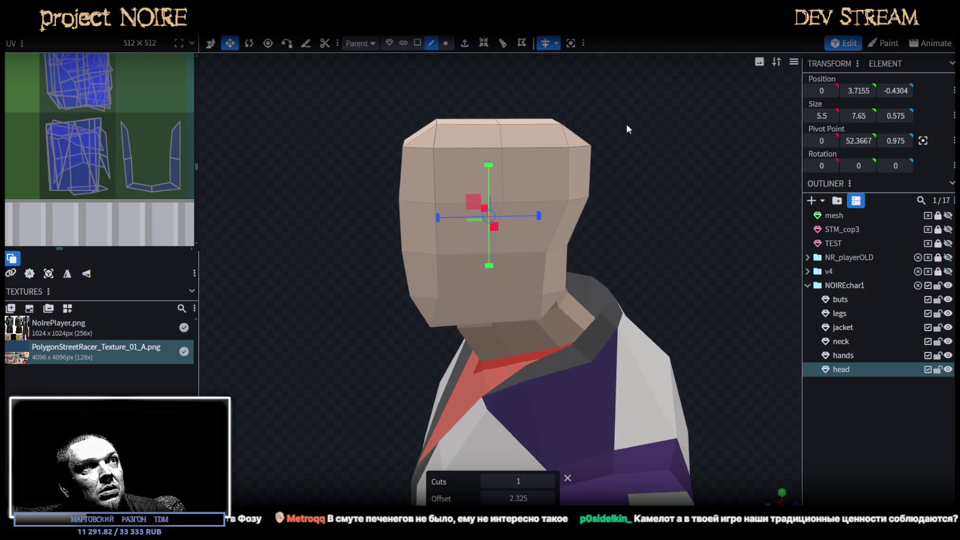
pyautogui.moveTo(616, 108)
pyautogui.mouseDown()
pyautogui.moveTo(628, 174)
pyautogui.moveTo(642, 110)
pyautogui.moveTo(517, 241)
pyautogui.mouseUp()
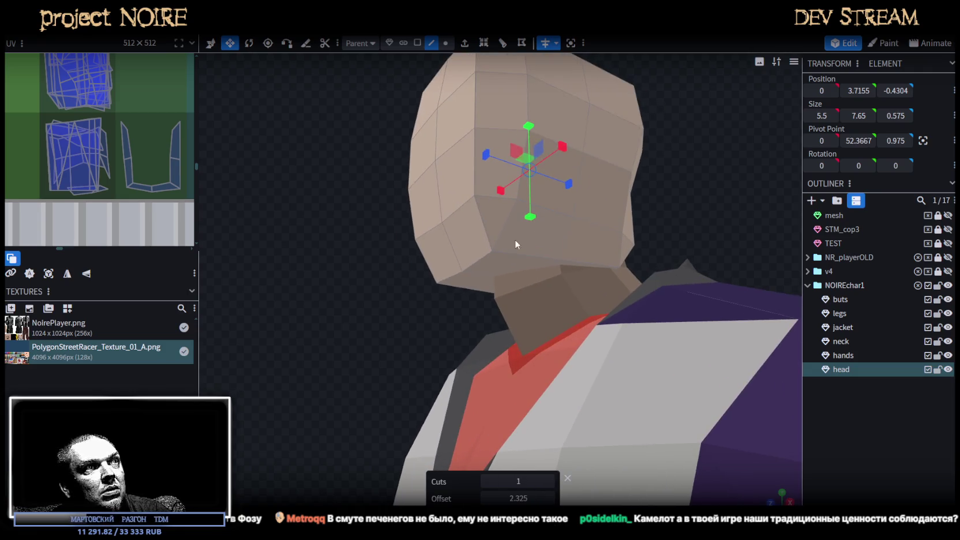
# Push a selected face on the head downward.
pyautogui.click(417, 43)
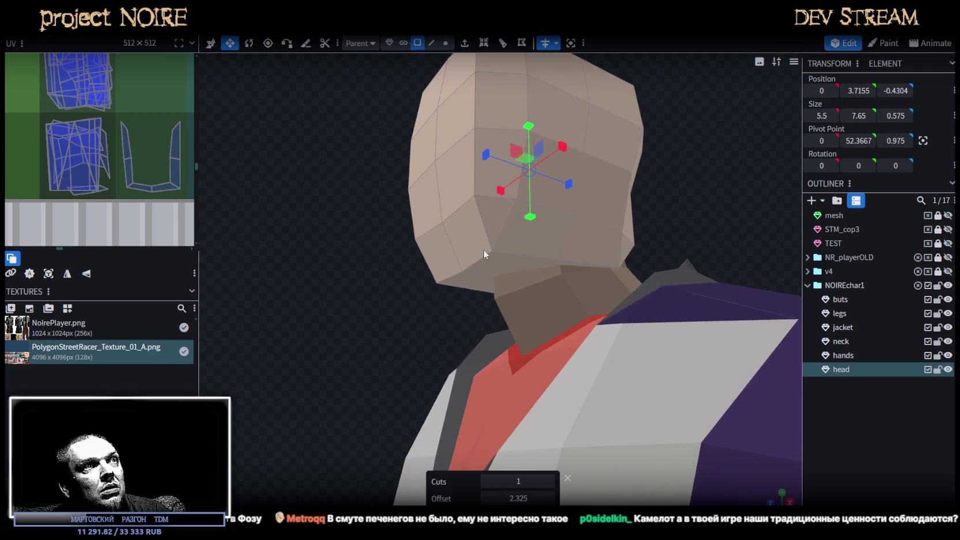
pyautogui.click(490, 270)
pyautogui.press('s')
pyautogui.moveTo(496, 223); pyautogui.dragTo(494, 237)
pyautogui.moveTo(667, 173)
pyautogui.mouseDown()
pyautogui.moveTo(702, 196)
pyautogui.moveTo(520, 224)
pyautogui.moveTo(704, 232)
pyautogui.moveTo(648, 178)
pyautogui.moveTo(662, 168)
pyautogui.moveTo(665, 143)
pyautogui.moveTo(653, 118)
pyautogui.moveTo(635, 110)
pyautogui.mouseUp()
# Select the two lower jaw vertices for moving and inspect the whole character.
pyautogui.click(445, 45)
pyautogui.click(467, 305)
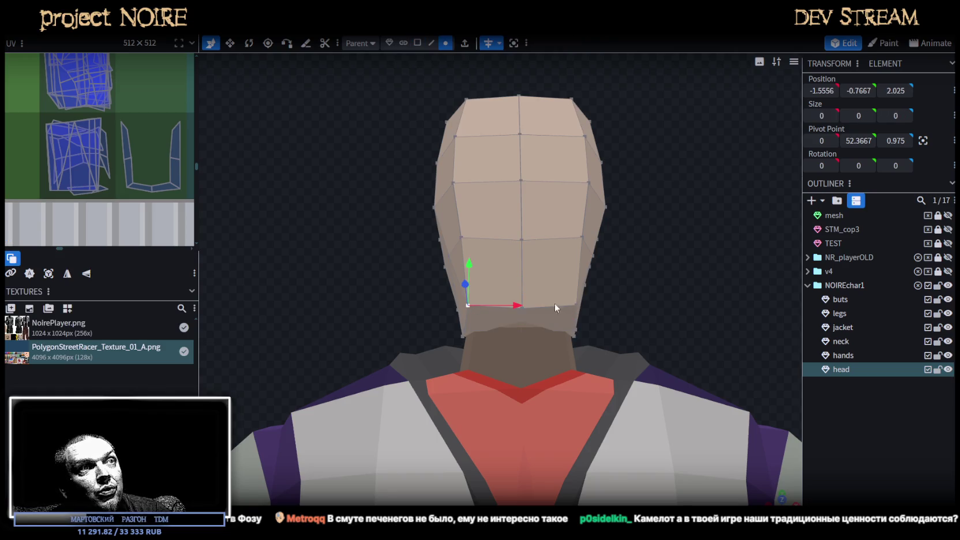
pyautogui.keyDown('shift'); pyautogui.click(574, 305); pyautogui.keyUp('shift')
pyautogui.press('v')
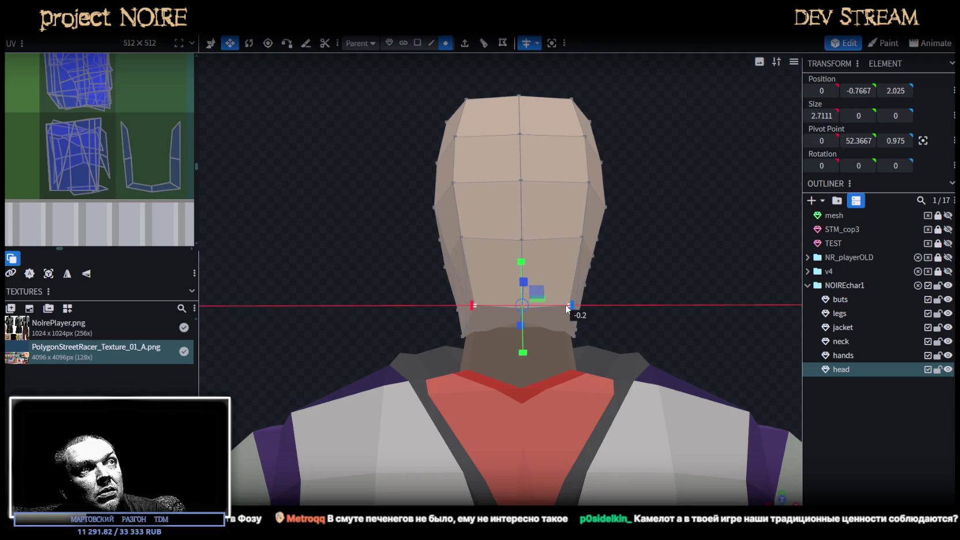
pyautogui.moveTo(654, 278)
pyautogui.mouseDown()
pyautogui.moveTo(654, 290)
pyautogui.moveTo(607, 313)
pyautogui.moveTo(488, 313)
pyautogui.moveTo(689, 302)
pyautogui.mouseUp()
pyautogui.moveTo(627, 231)
pyautogui.mouseDown()
pyautogui.moveTo(323, 231)
pyautogui.moveTo(516, 230)
pyautogui.moveTo(385, 264)
pyautogui.mouseUp()
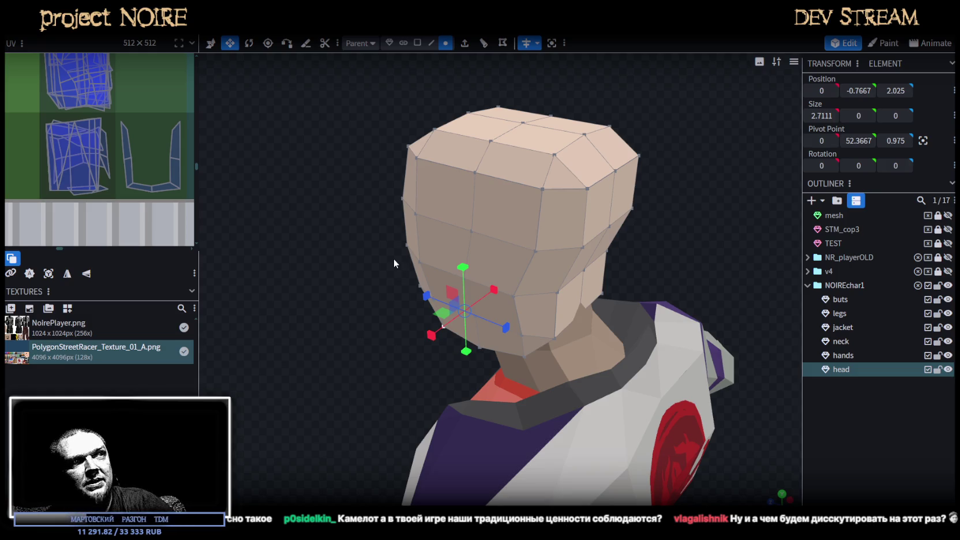
# From a near-front view, box-select the vertices running along the top edge of the head.
pyautogui.moveTo(349, 191)
pyautogui.mouseDown()
pyautogui.moveTo(398, 174)
pyautogui.moveTo(387, 197)
pyautogui.moveTo(526, 209)
pyautogui.moveTo(516, 92)
pyautogui.mouseUp()
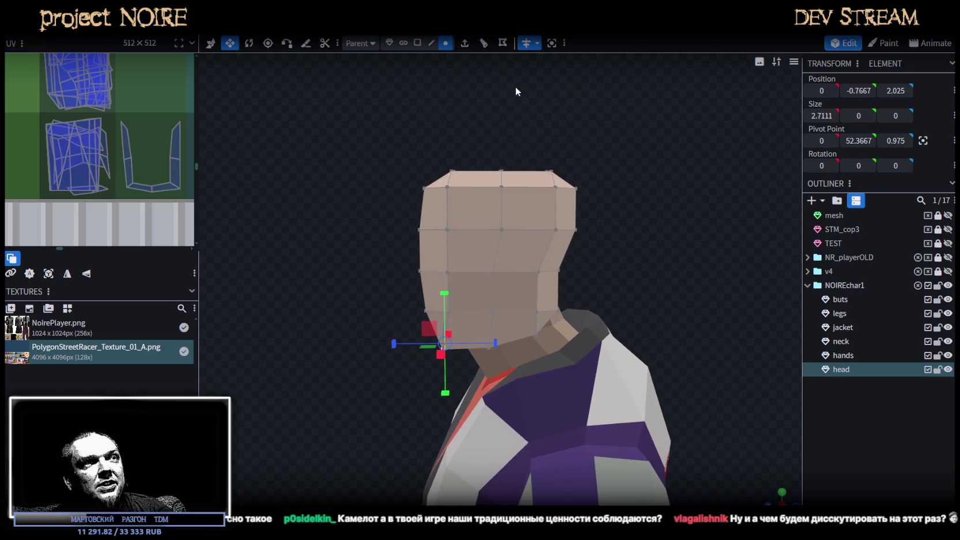
pyautogui.moveTo(566, 162)
pyautogui.mouseDown()
pyautogui.moveTo(574, 147)
pyautogui.moveTo(574, 165)
pyautogui.mouseUp()
pyautogui.keyDown('ctrl'); pyautogui.moveTo(467, 144); pyautogui.dragTo(511, 339); pyautogui.keyUp('ctrl')
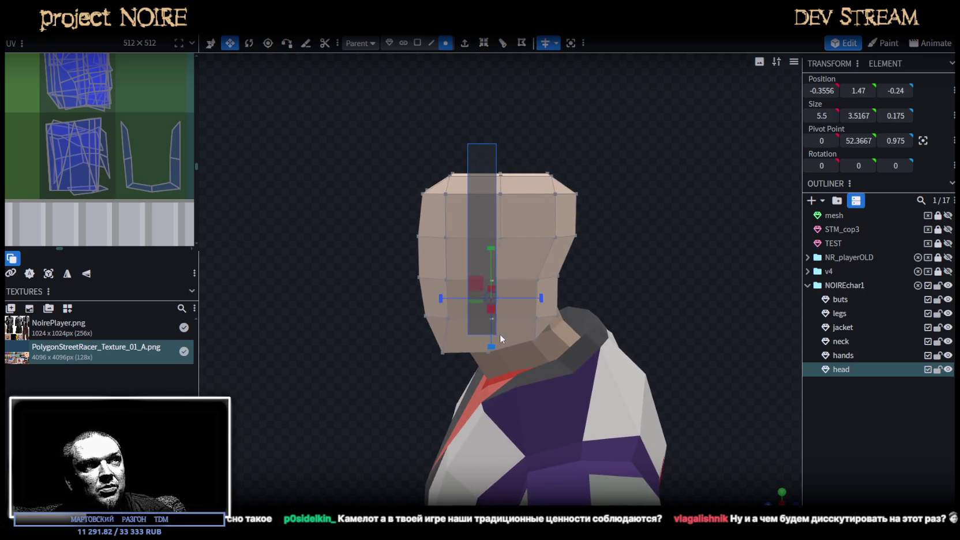
pyautogui.moveTo(699, 205)
pyautogui.mouseDown()
pyautogui.moveTo(385, 216)
pyautogui.moveTo(395, 203)
pyautogui.moveTo(663, 240)
pyautogui.mouseUp()
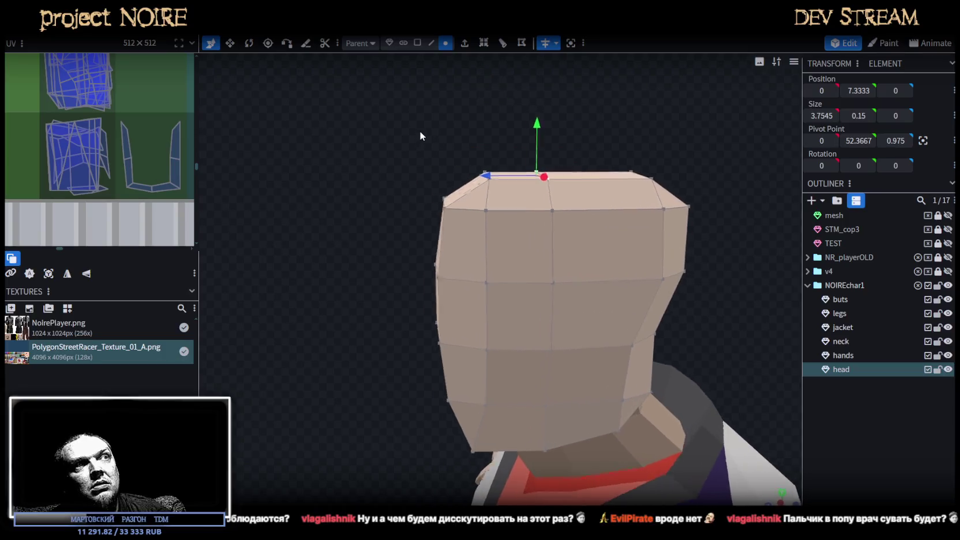
pyautogui.scroll(2, 419, 136)
pyautogui.moveTo(432, 103)
pyautogui.keyDown('ctrl'); pyautogui.mouseDown()
pyautogui.moveTo(492, 163)
pyautogui.moveTo(461, 121)
pyautogui.moveTo(688, 118)
pyautogui.moveTo(647, 181)
pyautogui.moveTo(640, 170)
pyautogui.moveTo(619, 175)
pyautogui.moveTo(634, 175)
pyautogui.mouseUp(); pyautogui.keyUp('ctrl')
pyautogui.write('3.5')
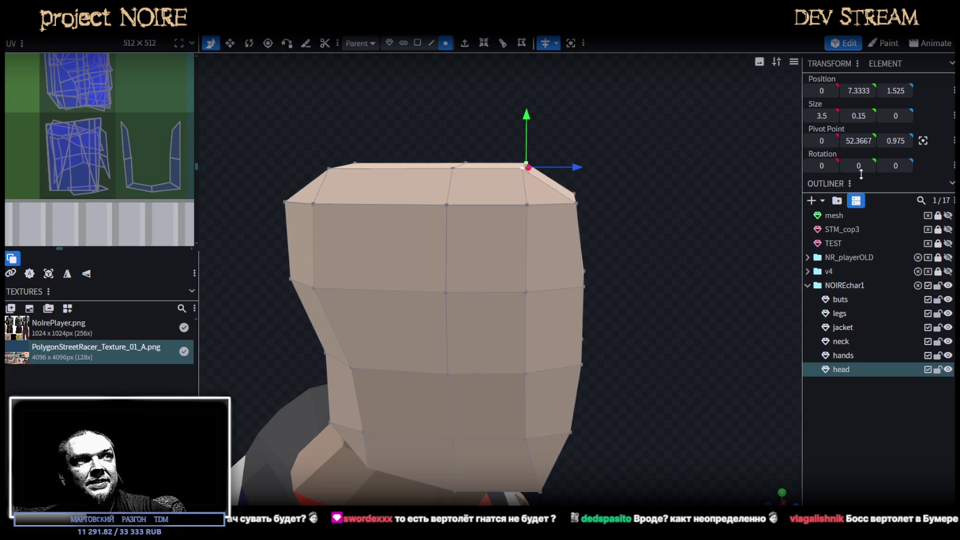
# Box-select a group of head vertices, lower them by 0.2, then restore their original height.
pyautogui.scroll(-2, 267, 173)
pyautogui.moveTo(267, 168); pyautogui.dragTo(369, 167)
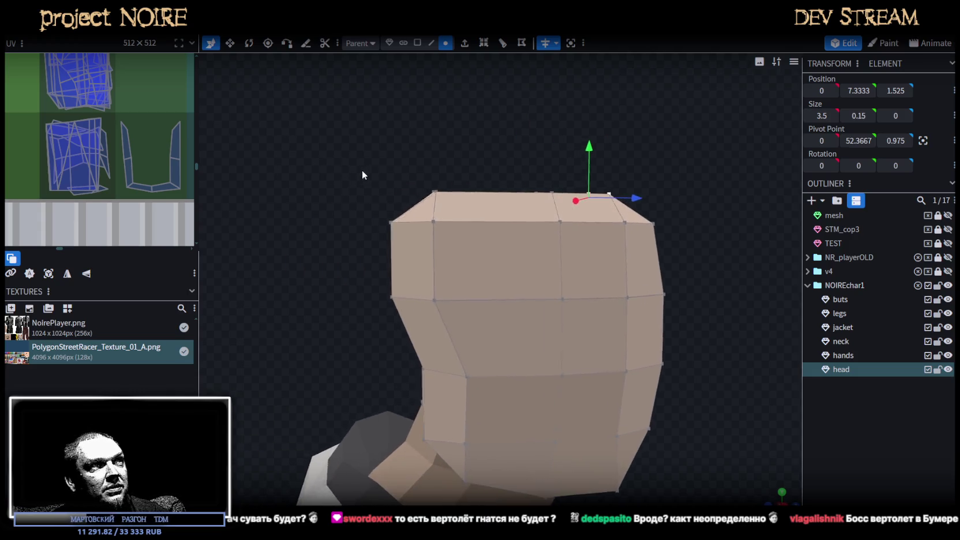
pyautogui.scroll(1, 358, 179)
pyautogui.moveTo(360, 322)
pyautogui.mouseDown()
pyautogui.moveTo(478, 210)
pyautogui.moveTo(350, 225)
pyautogui.mouseUp()
pyautogui.scroll(2, 507, 218)
pyautogui.moveTo(507, 218)
pyautogui.mouseDown()
pyautogui.moveTo(589, 220)
pyautogui.moveTo(588, 209)
pyautogui.mouseUp()
pyautogui.moveTo(658, 251)
pyautogui.mouseDown()
pyautogui.moveTo(622, 271)
pyautogui.moveTo(677, 258)
pyautogui.mouseUp()
# Save the character model as NoireNPC.bbmodel with Ctrl+S.
pyautogui.scroll(-2, 544, 345)
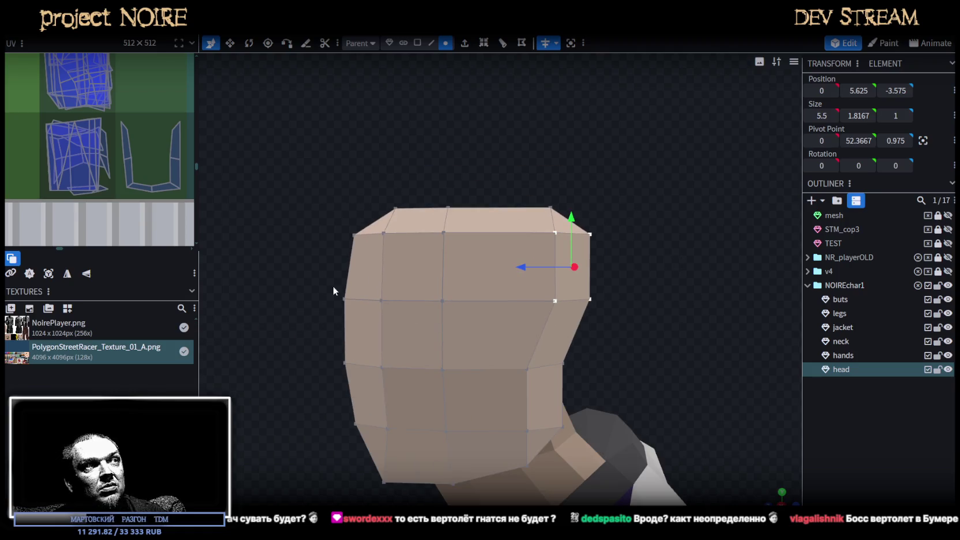
pyautogui.moveTo(642, 355)
pyautogui.mouseDown()
pyautogui.moveTo(444, 373)
pyautogui.moveTo(641, 384)
pyautogui.moveTo(606, 348)
pyautogui.mouseUp()
pyautogui.hotkey('ctrl', 's')
pyautogui.scroll(-3, 585, 413)
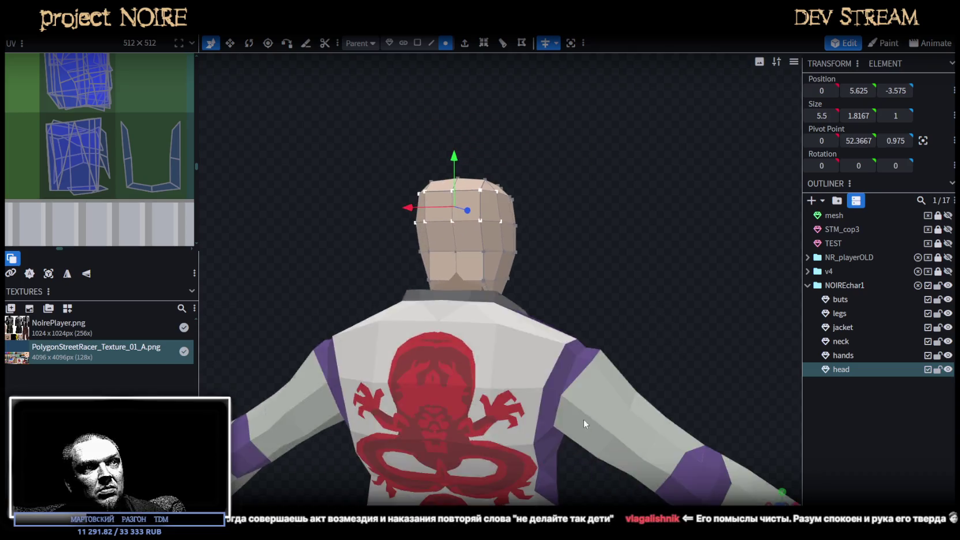
# Switch to the jacket mesh and select a vertex on its back near the red print.
pyautogui.moveTo(582, 290); pyautogui.dragTo(617, 371)
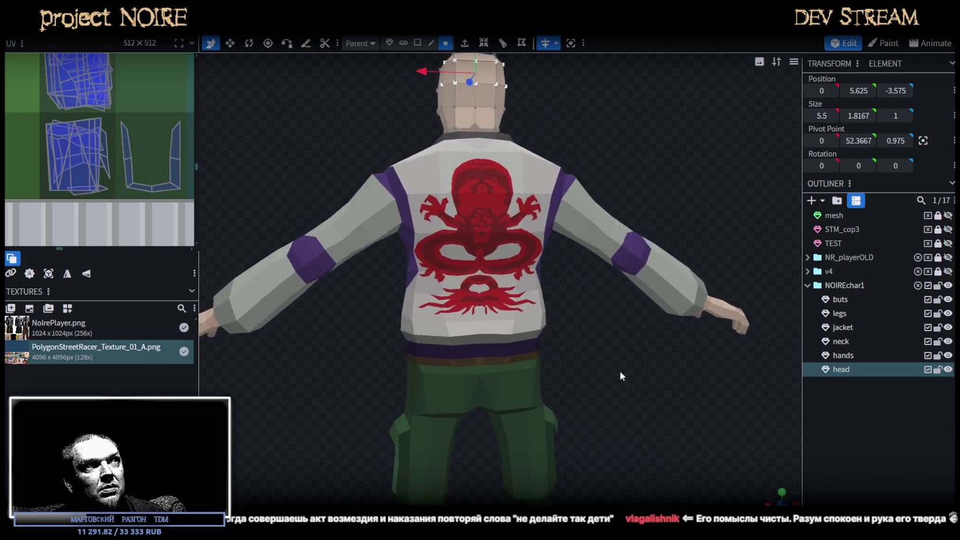
pyautogui.scroll(2, 477, 258)
pyautogui.click(476, 259)
pyautogui.moveTo(543, 302)
pyautogui.mouseDown()
pyautogui.moveTo(588, 299)
pyautogui.moveTo(409, 272)
pyautogui.mouseUp()
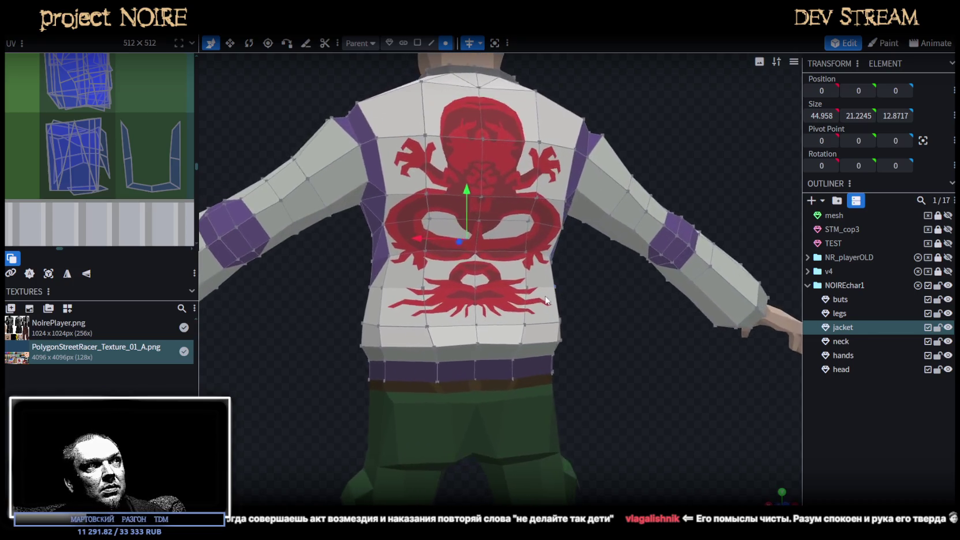
pyautogui.scroll(2, 408, 271)
pyautogui.click(373, 261)
# Turn off Mirror Modeling.
pyautogui.moveTo(349, 254)
pyautogui.mouseDown()
pyautogui.moveTo(310, 341)
pyautogui.moveTo(597, 328)
pyautogui.moveTo(576, 286)
pyautogui.moveTo(589, 317)
pyautogui.moveTo(425, 303)
pyautogui.moveTo(558, 298)
pyautogui.moveTo(616, 326)
pyautogui.mouseUp()
pyautogui.scroll(-3, 598, 314)
pyautogui.scroll(3, 573, 280)
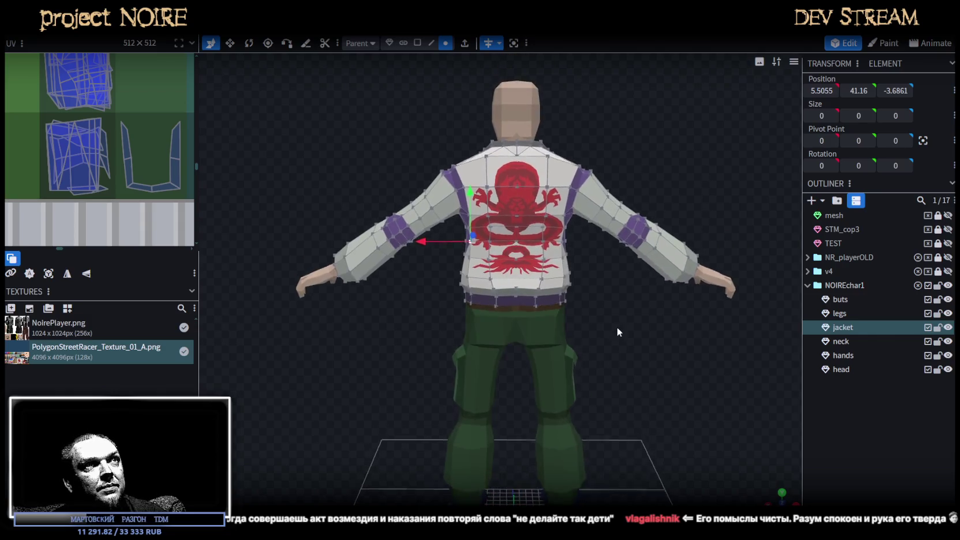
pyautogui.scroll(2, 616, 327)
pyautogui.click(488, 42)
# In face mode, select the top two rows of faces on the jacket's back.
pyautogui.click(417, 43)
pyautogui.click(520, 144)
pyautogui.keyDown('shift'); pyautogui.click(532, 157); pyautogui.keyUp('shift')
pyautogui.keyDown('shift'); pyautogui.click(580, 138); pyautogui.keyUp('shift')
pyautogui.keyDown('shift'); pyautogui.click(576, 176); pyautogui.keyUp('shift')
pyautogui.keyDown('shift'); pyautogui.click(548, 176); pyautogui.keyUp('shift')
pyautogui.keyDown('shift'); pyautogui.click(505, 173); pyautogui.keyUp('shift')
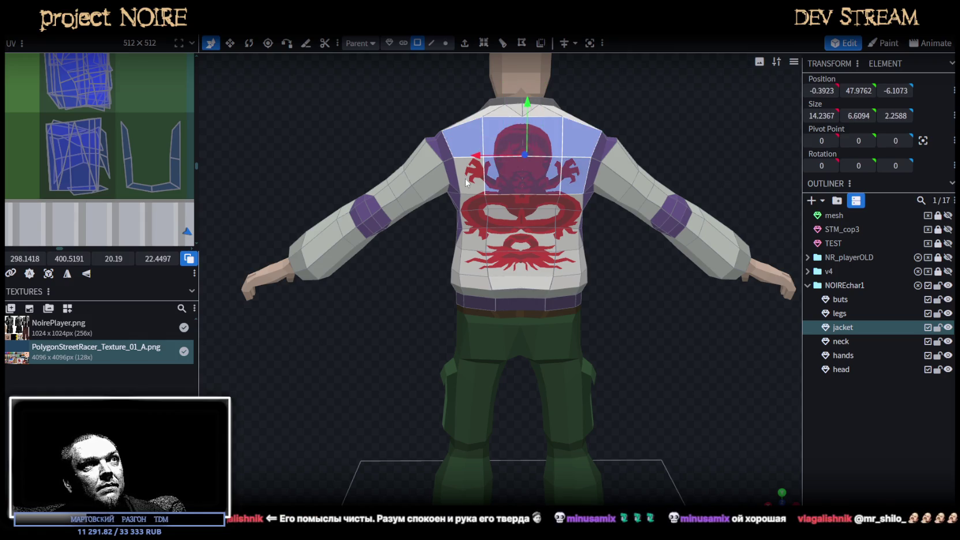
pyautogui.keyDown('shift'); pyautogui.click(470, 176); pyautogui.keyUp('shift')
# Add the lower three rows of back faces and project their UVs from the current view.
pyautogui.keyDown('shift'); pyautogui.click(505, 210); pyautogui.keyUp('shift')
pyautogui.keyDown('shift'); pyautogui.click(540, 210); pyautogui.keyUp('shift')
pyautogui.keyDown('shift'); pyautogui.click(568, 208); pyautogui.keyUp('shift')
pyautogui.keyDown('shift'); pyautogui.click(476, 222); pyautogui.keyUp('shift')
pyautogui.keyDown('shift'); pyautogui.click(473, 239); pyautogui.keyUp('shift')
pyautogui.keyDown('shift'); pyautogui.click(503, 241); pyautogui.keyUp('shift')
pyautogui.keyDown('shift'); pyautogui.click(538, 239); pyautogui.keyUp('shift')
pyautogui.keyDown('shift'); pyautogui.click(567, 241); pyautogui.keyUp('shift')
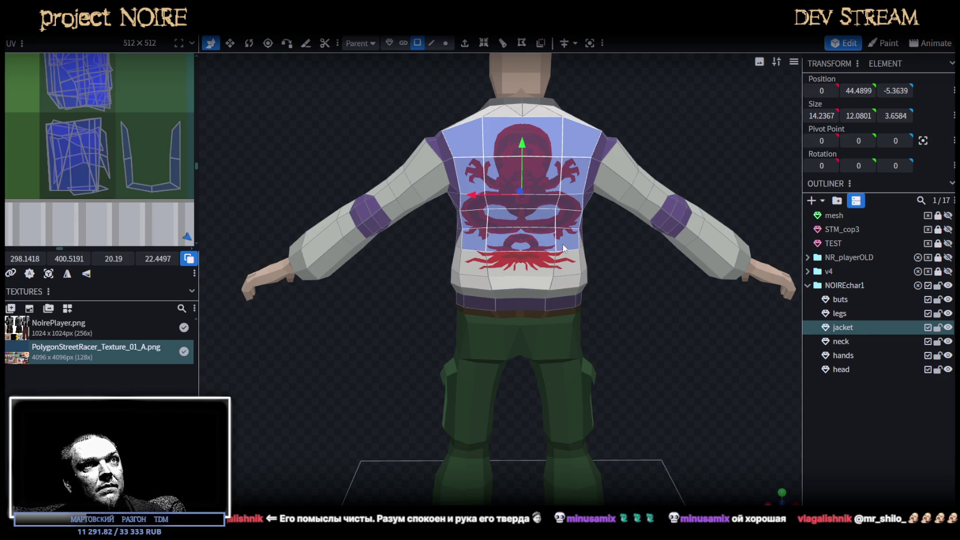
pyautogui.keyDown('shift'); pyautogui.click(567, 263); pyautogui.keyUp('shift')
pyautogui.keyDown('shift'); pyautogui.click(537, 265); pyautogui.keyUp('shift')
pyautogui.keyDown('shift'); pyautogui.click(502, 266); pyautogui.keyUp('shift')
pyautogui.keyDown('shift'); pyautogui.click(475, 265); pyautogui.keyUp('shift')
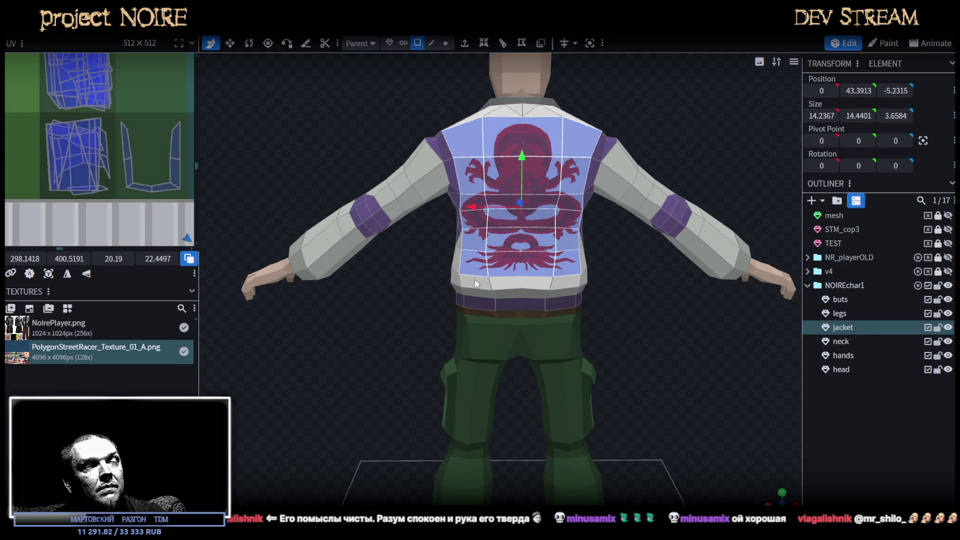
pyautogui.scroll(3, 475, 283)
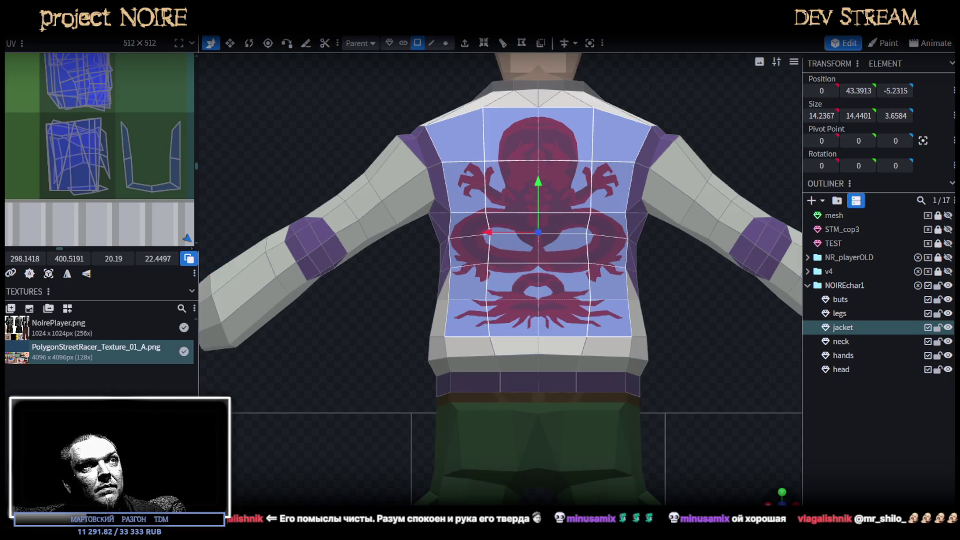
pyautogui.click(49, 273)
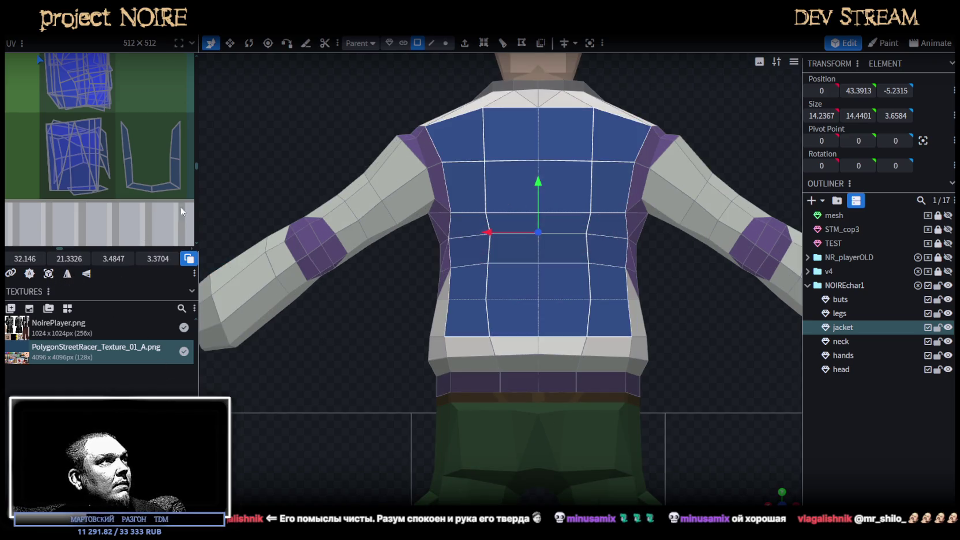
# Widen the UV editor, zoom out to the whole atlas, and drag the jacket-back UVs onto it.
pyautogui.moveTo(198, 147); pyautogui.dragTo(408, 173)
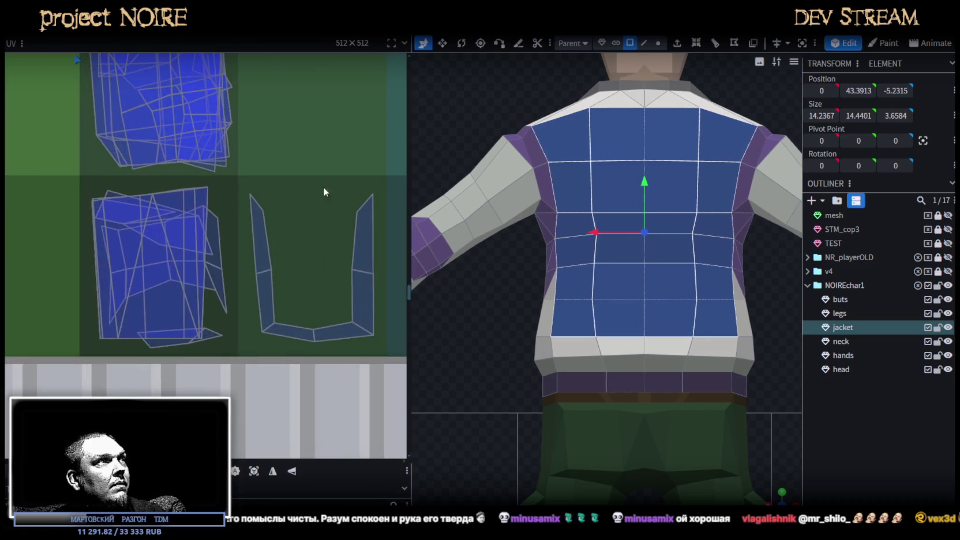
pyautogui.scroll(-1, 304, 191)
pyautogui.scroll(-1, 300, 182)
pyautogui.scroll(-2, 277, 184)
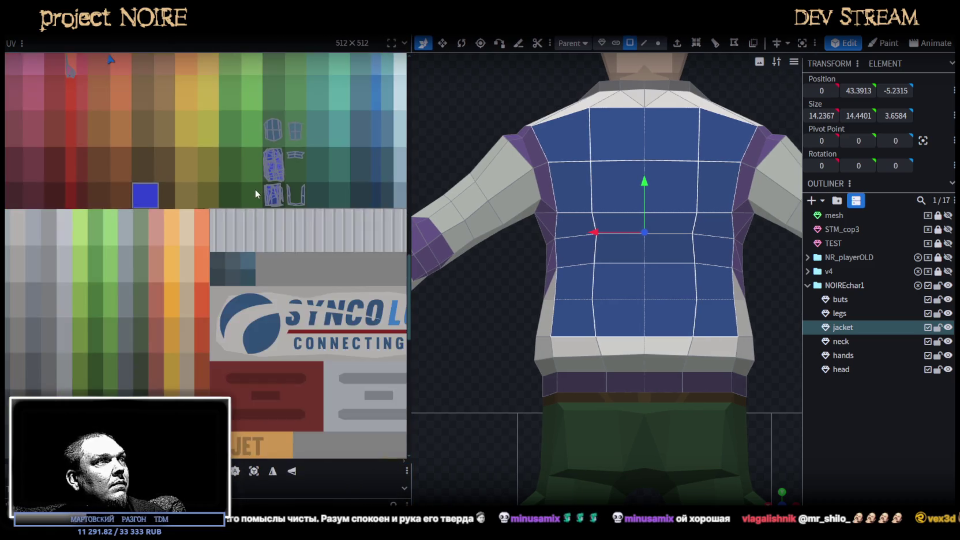
pyautogui.scroll(-1, 257, 187)
pyautogui.scroll(-1, 257, 186)
pyautogui.scroll(-1, 298, 198)
pyautogui.scroll(-1, 257, 228)
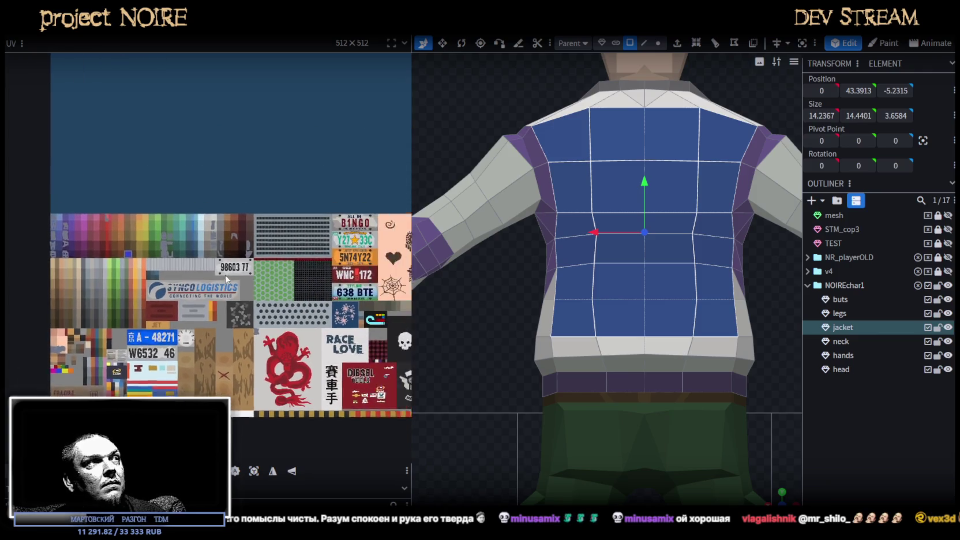
pyautogui.scroll(-1, 159, 128)
pyautogui.moveTo(88, 86)
pyautogui.mouseDown()
pyautogui.moveTo(126, 124)
pyautogui.moveTo(269, 356)
pyautogui.moveTo(254, 380)
pyautogui.moveTo(215, 324)
pyautogui.mouseUp()
# Scale and stretch the UV island so it covers the full red dragon decal.
pyautogui.scroll(1, 252, 379)
pyautogui.scroll(2, 253, 379)
pyautogui.scroll(2, 251, 378)
pyautogui.scroll(1, 251, 379)
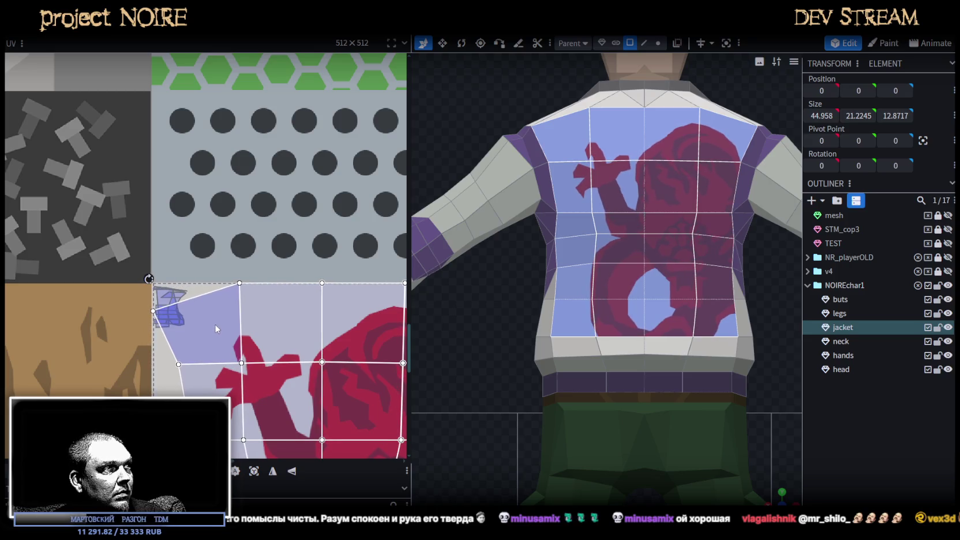
pyautogui.scroll(-4, 236, 346)
pyautogui.scroll(1, 308, 398)
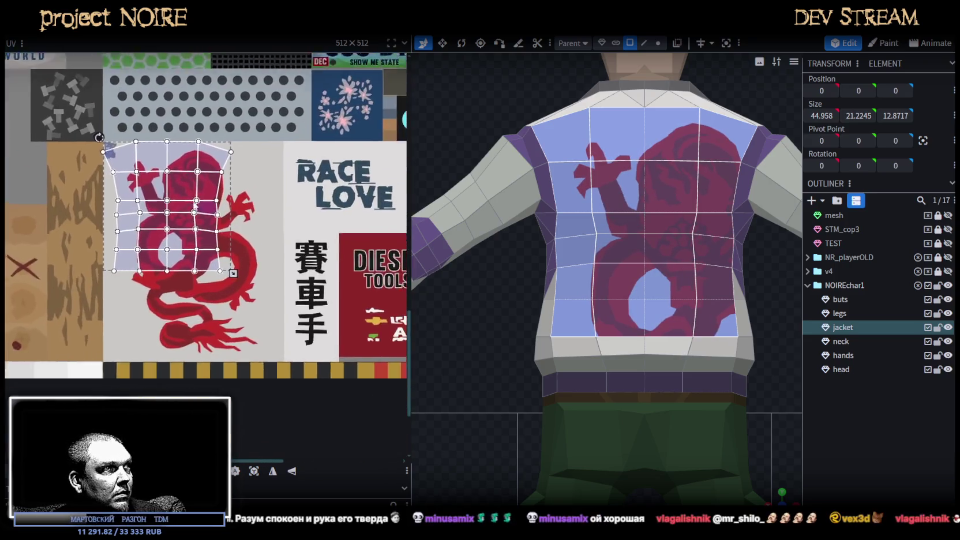
pyautogui.moveTo(288, 375); pyautogui.dragTo(196, 323, button='middle')
pyautogui.moveTo(193, 323); pyautogui.dragTo(248, 327)
# Deselect everything to check the red dragon centred on the jacket's white back.
pyautogui.scroll(1, 246, 334)
pyautogui.scroll(2, 245, 332)
pyautogui.scroll(1, 239, 320)
pyautogui.scroll(1, 237, 315)
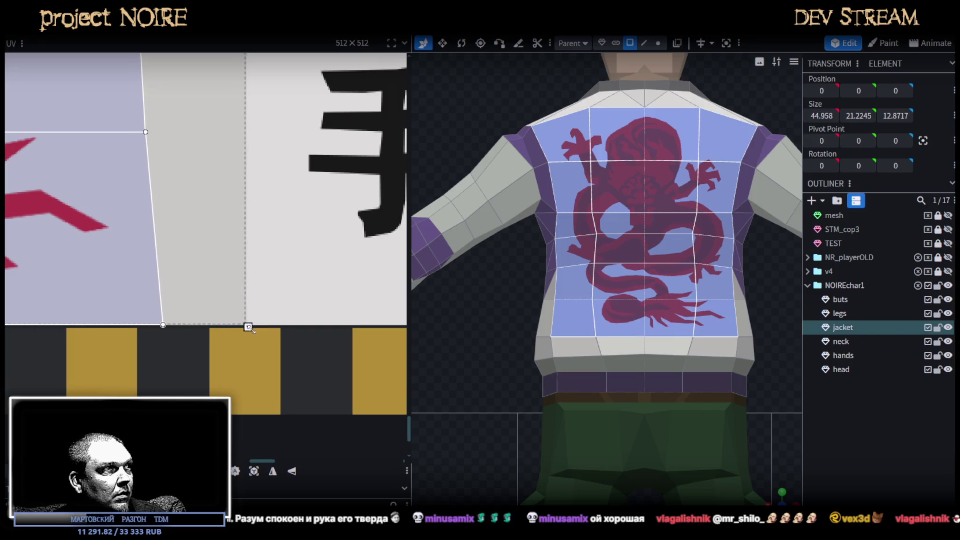
pyautogui.scroll(-2, 152, 270)
pyautogui.scroll(-2, 282, 314)
pyautogui.scroll(1, 294, 319)
pyautogui.scroll(1, 283, 348)
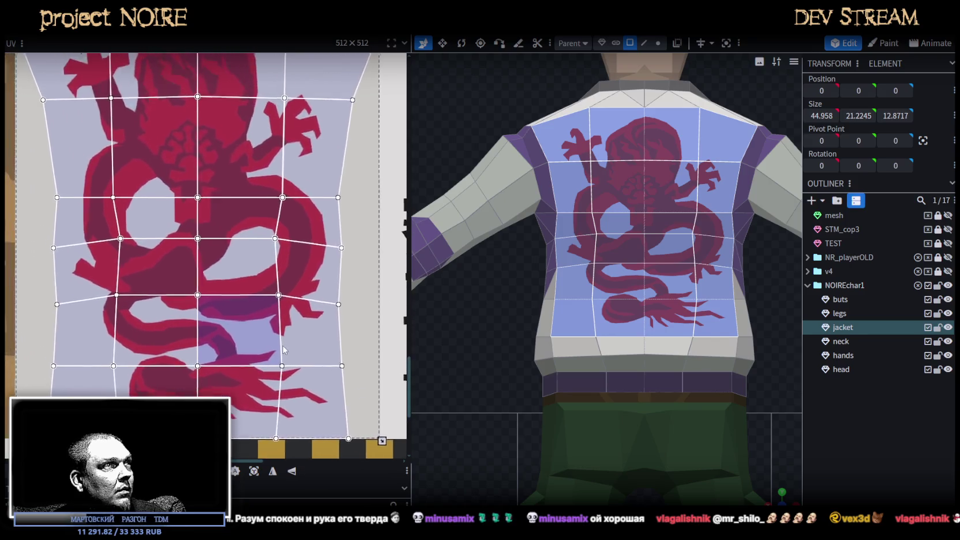
pyautogui.scroll(-1, 282, 347)
pyautogui.scroll(-1, 255, 284)
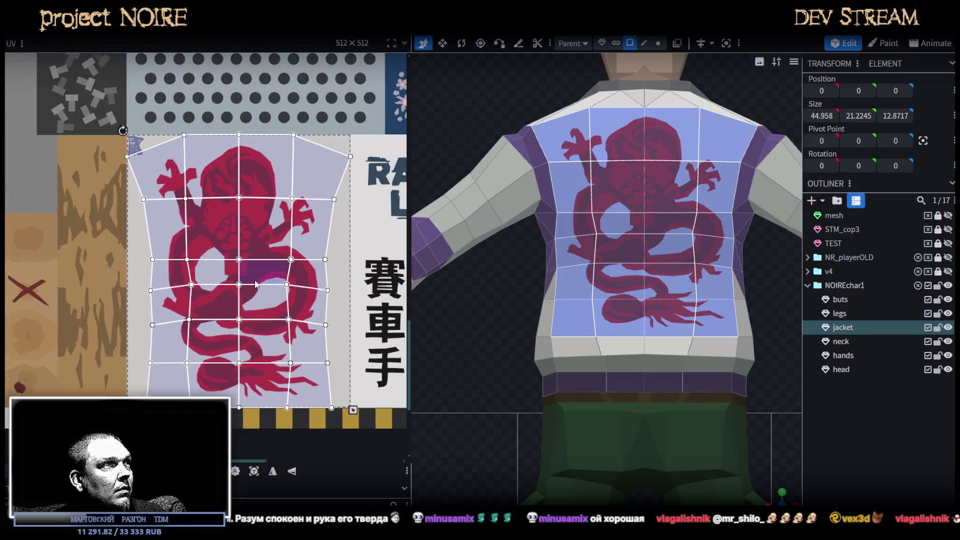
pyautogui.scroll(2, 256, 284)
pyautogui.click(789, 451)
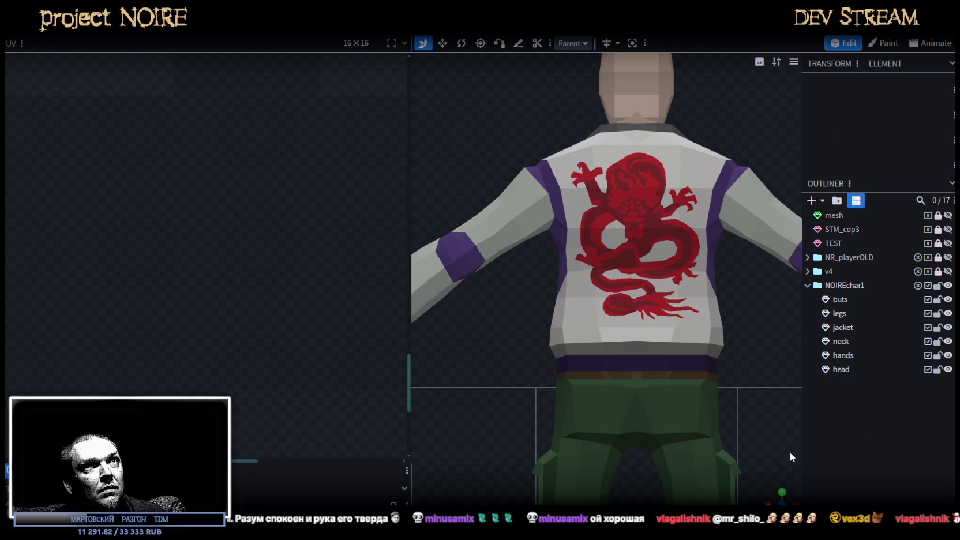
# Inspect the dragon-printed jacket from the front and save NoireNPC.bbmodel with Ctrl+S.
pyautogui.moveTo(786, 477); pyautogui.dragTo(713, 457)
pyautogui.scroll(-3, 731, 408)
pyautogui.moveTo(731, 407)
pyautogui.mouseDown()
pyautogui.moveTo(506, 387)
pyautogui.moveTo(672, 403)
pyautogui.mouseUp()
pyautogui.hotkey('ctrl', 's')
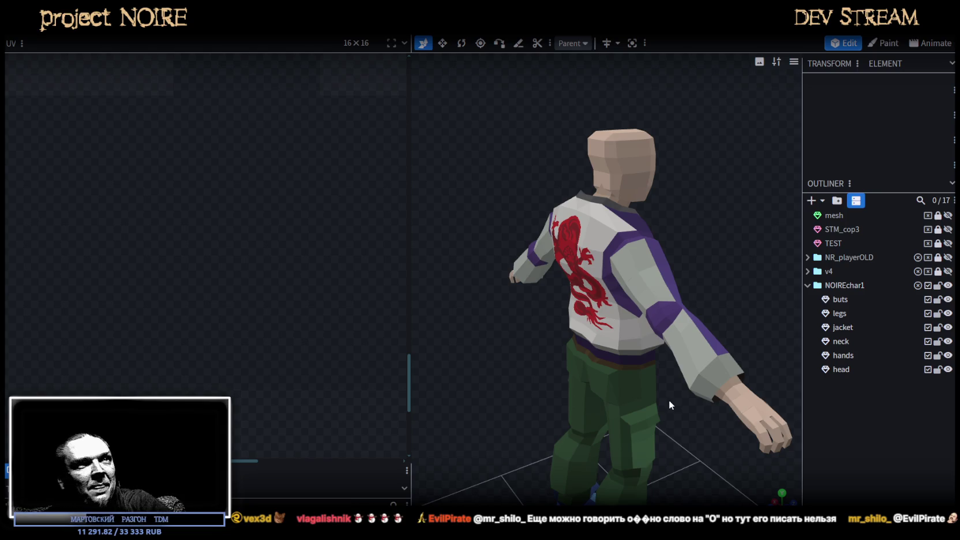
pyautogui.moveTo(653, 268)
pyautogui.mouseDown()
pyautogui.moveTo(693, 206)
pyautogui.moveTo(643, 297)
pyautogui.moveTo(659, 308)
pyautogui.moveTo(721, 240)
pyautogui.moveTo(715, 231)
pyautogui.mouseUp()
# Spread two mirrored rows of jacket-back vertices outward to spans of 14.6018 and 13.6318.
pyautogui.click(611, 261)
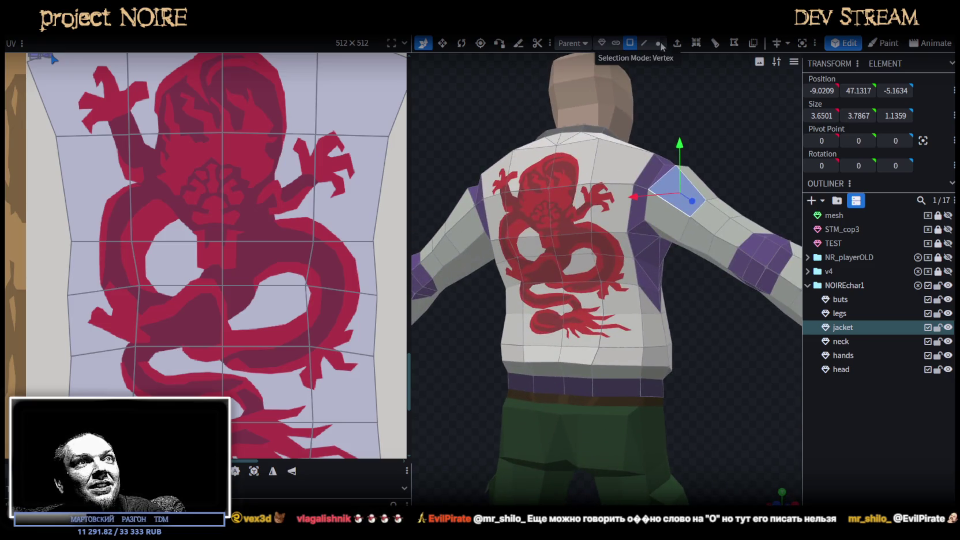
pyautogui.click(660, 44)
pyautogui.moveTo(727, 126); pyautogui.dragTo(548, 221)
pyautogui.click(499, 256)
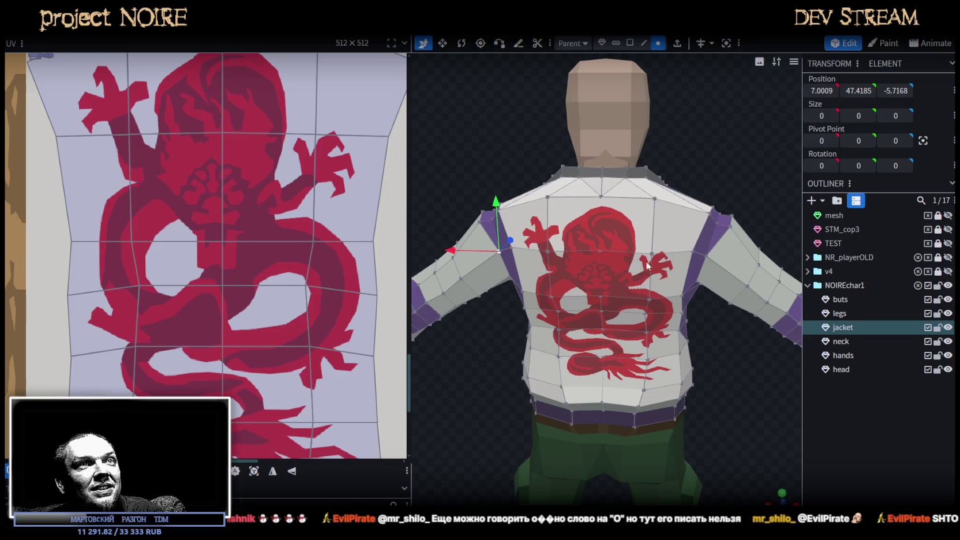
pyautogui.moveTo(708, 260)
pyautogui.mouseDown()
pyautogui.moveTo(742, 189)
pyautogui.moveTo(664, 220)
pyautogui.moveTo(658, 255)
pyautogui.moveTo(590, 284)
pyautogui.moveTo(534, 284)
pyautogui.moveTo(759, 198)
pyautogui.moveTo(734, 211)
pyautogui.mouseUp()
pyautogui.press('v')
pyautogui.moveTo(660, 211); pyautogui.dragTo(664, 211)
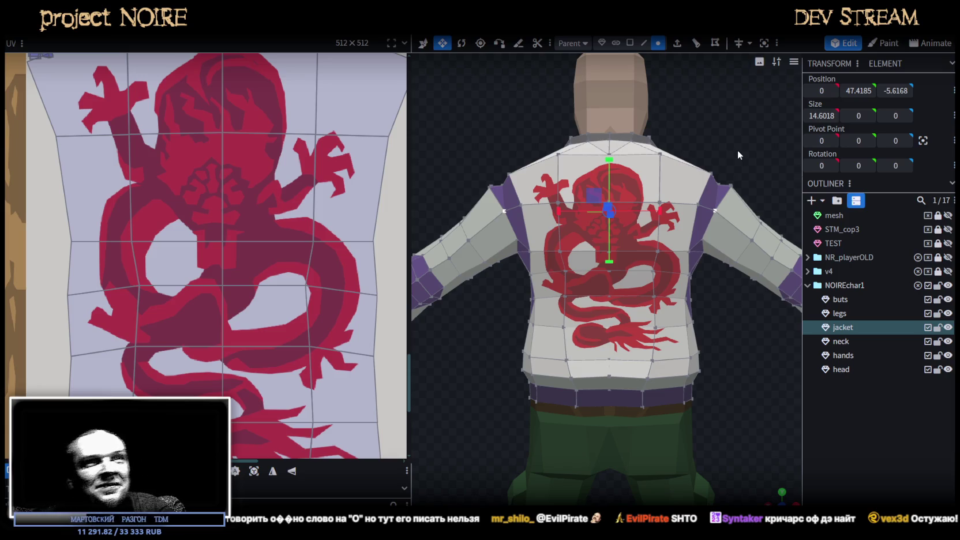
pyautogui.click(703, 240)
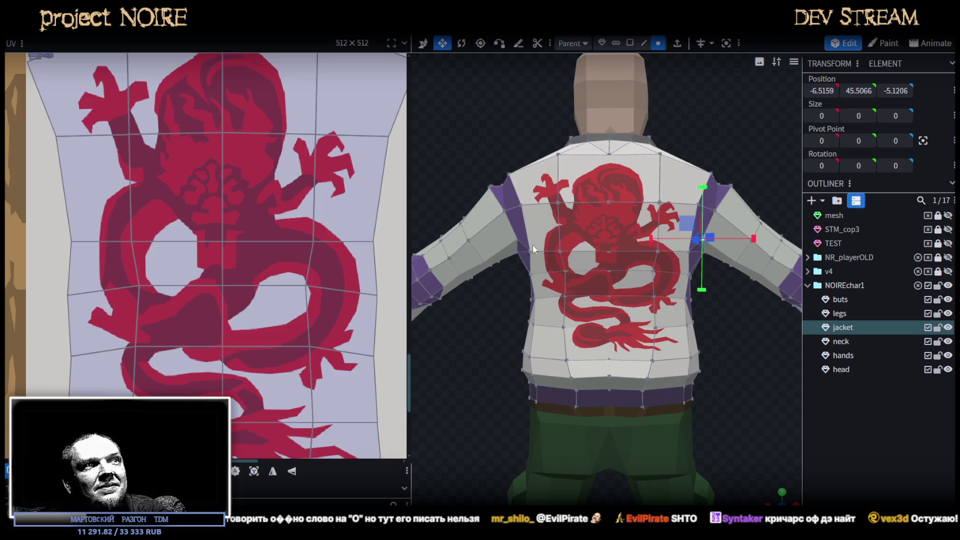
pyautogui.moveTo(667, 245); pyautogui.dragTo(674, 245)
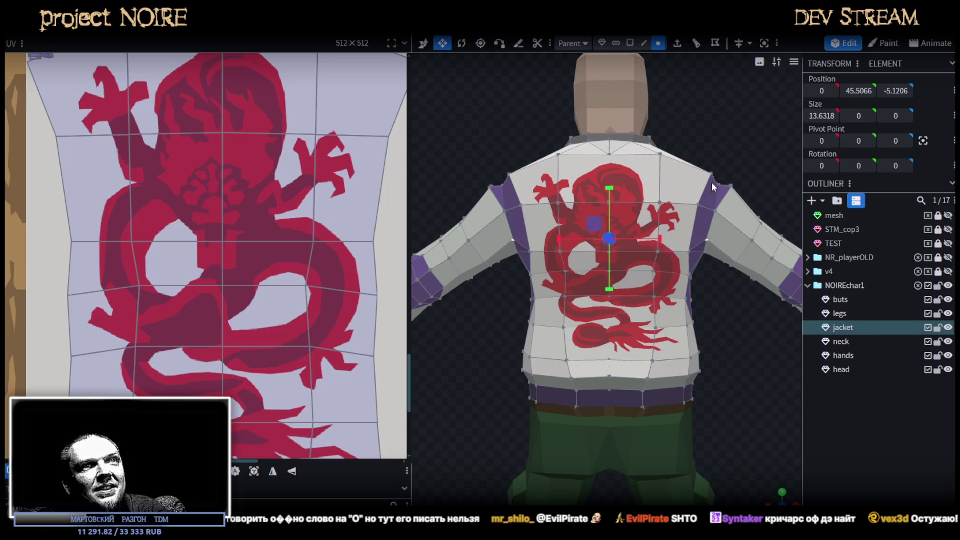
pyautogui.moveTo(711, 182)
pyautogui.mouseDown()
pyautogui.moveTo(533, 158)
pyautogui.moveTo(476, 162)
pyautogui.moveTo(486, 125)
pyautogui.moveTo(557, 219)
pyautogui.moveTo(544, 192)
pyautogui.moveTo(557, 189)
pyautogui.mouseUp()
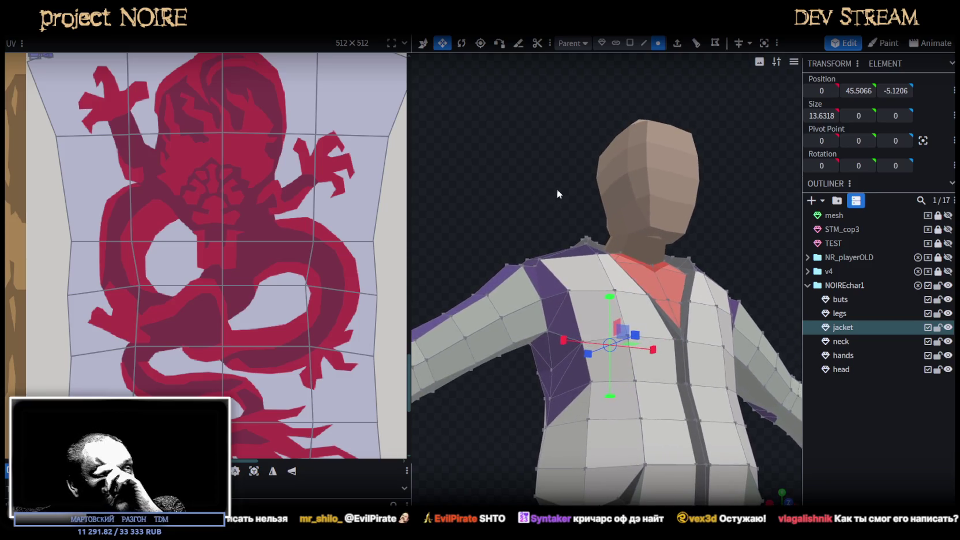
# Select the edge loop across the jacket's chest and scale it inward.
pyautogui.scroll(2, 556, 189)
pyautogui.scroll(2, 527, 212)
pyautogui.scroll(-2, 565, 190)
pyautogui.scroll(2, 535, 231)
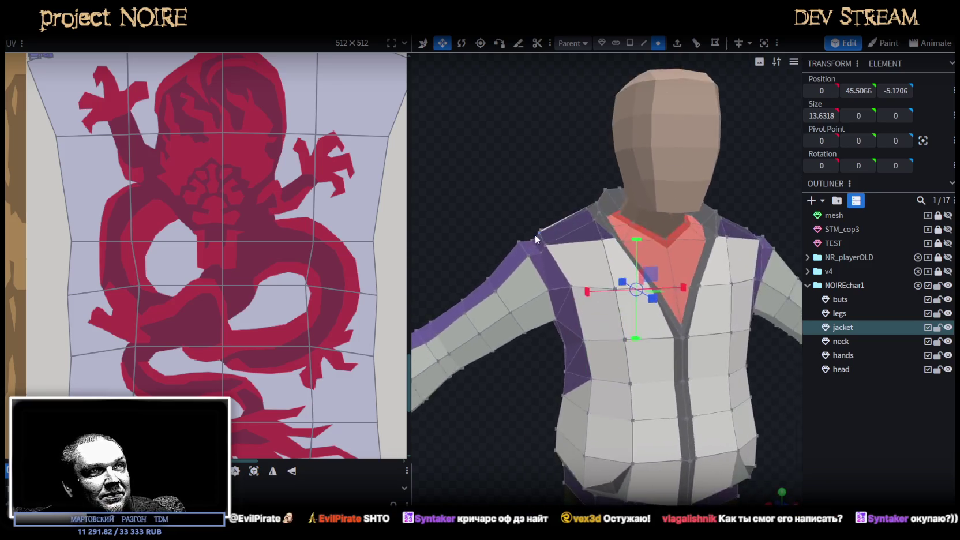
pyautogui.scroll(-1, 561, 261)
pyautogui.moveTo(518, 230)
pyautogui.mouseDown()
pyautogui.moveTo(679, 323)
pyautogui.moveTo(644, 316)
pyautogui.mouseUp()
pyautogui.click(659, 298)
pyautogui.scroll(2, 710, 329)
pyautogui.scroll(3, 644, 306)
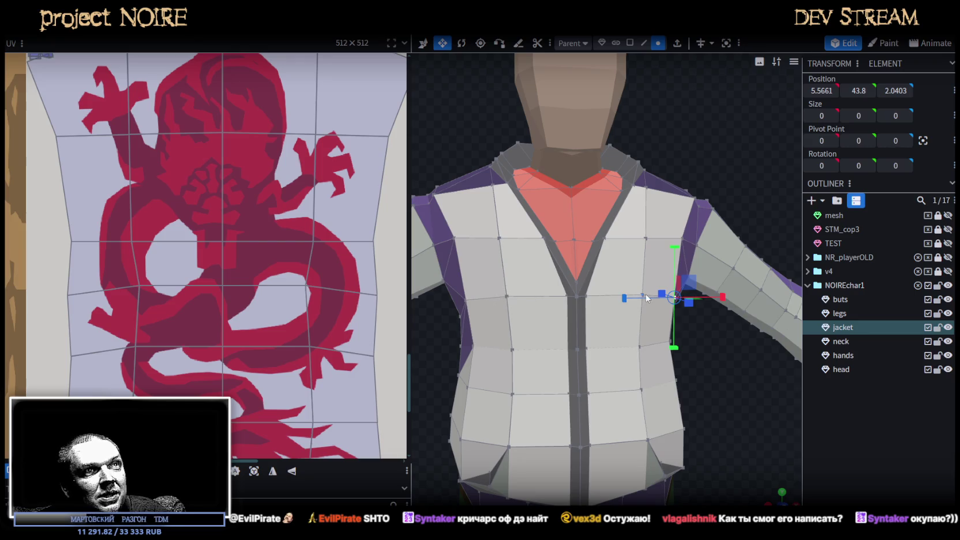
pyautogui.click(644, 297)
pyautogui.click(492, 297)
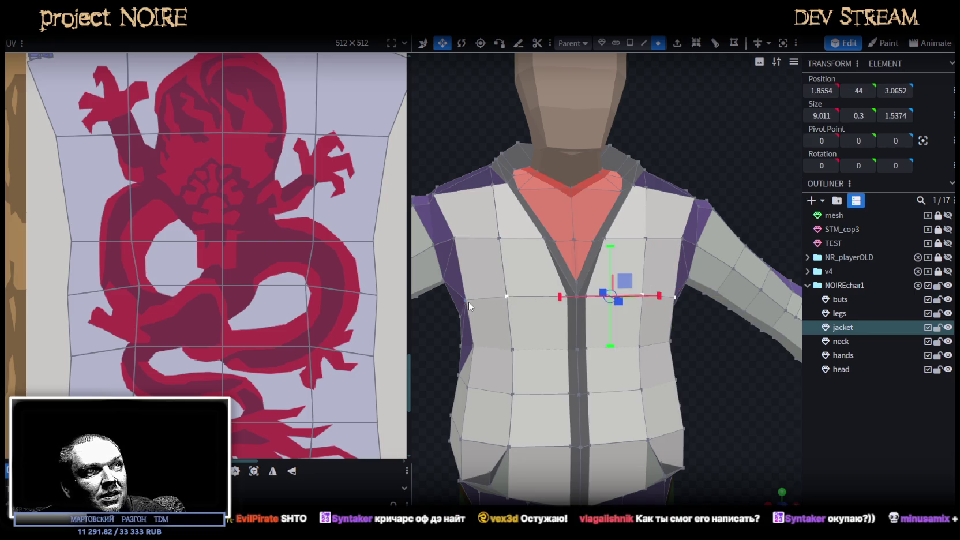
pyautogui.doubleClick(469, 302)
pyautogui.moveTo(623, 297)
pyautogui.mouseDown()
pyautogui.moveTo(705, 350)
pyautogui.moveTo(669, 335)
pyautogui.mouseUp()
pyautogui.moveTo(626, 298); pyautogui.dragTo(652, 319)
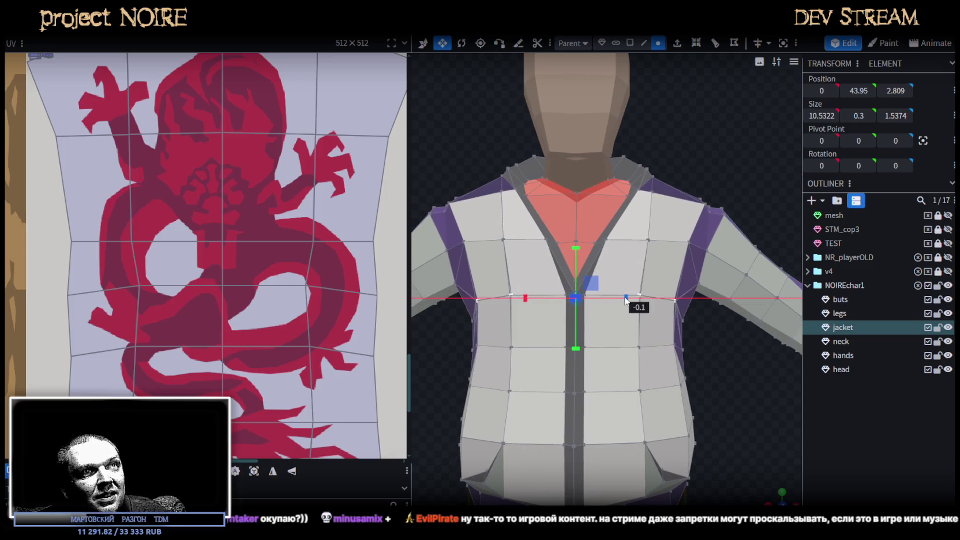
# Pull the two vertices below the collar slightly inward to a 7.4027 span.
pyautogui.click(646, 239)
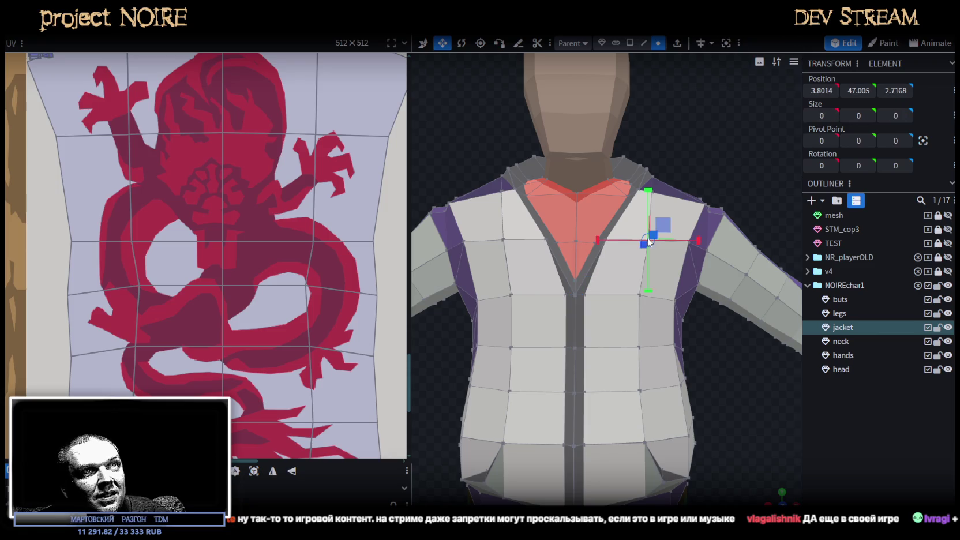
pyautogui.keyDown('shift'); pyautogui.click(504, 240); pyautogui.keyUp('shift')
pyautogui.moveTo(623, 240); pyautogui.dragTo(620, 241)
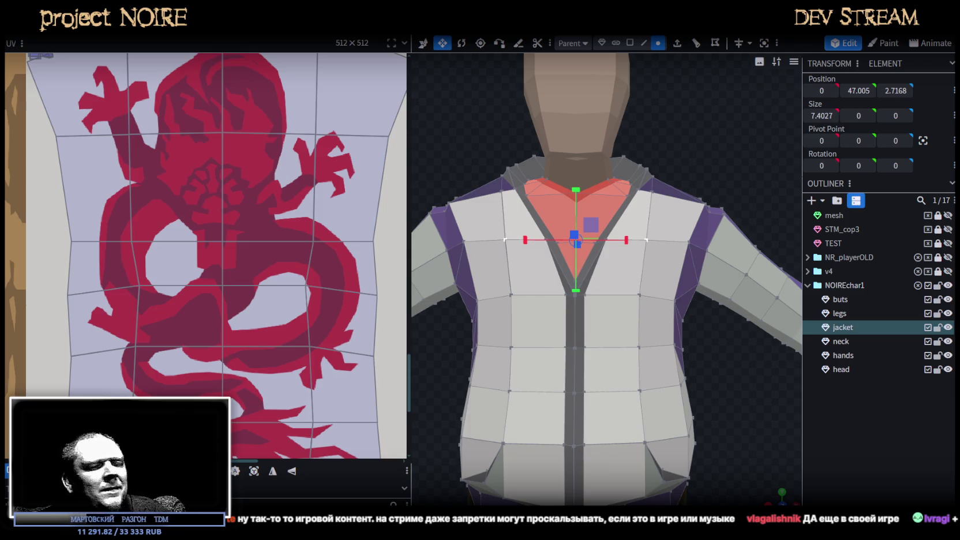
pyautogui.moveTo(676, 374)
pyautogui.mouseDown(button='middle')
pyautogui.moveTo(665, 400)
pyautogui.moveTo(752, 442)
pyautogui.moveTo(720, 334)
pyautogui.moveTo(679, 340)
pyautogui.moveTo(734, 330)
pyautogui.moveTo(473, 356)
pyautogui.moveTo(737, 345)
pyautogui.moveTo(702, 379)
pyautogui.moveTo(651, 361)
pyautogui.moveTo(676, 363)
pyautogui.mouseUp(button='middle')
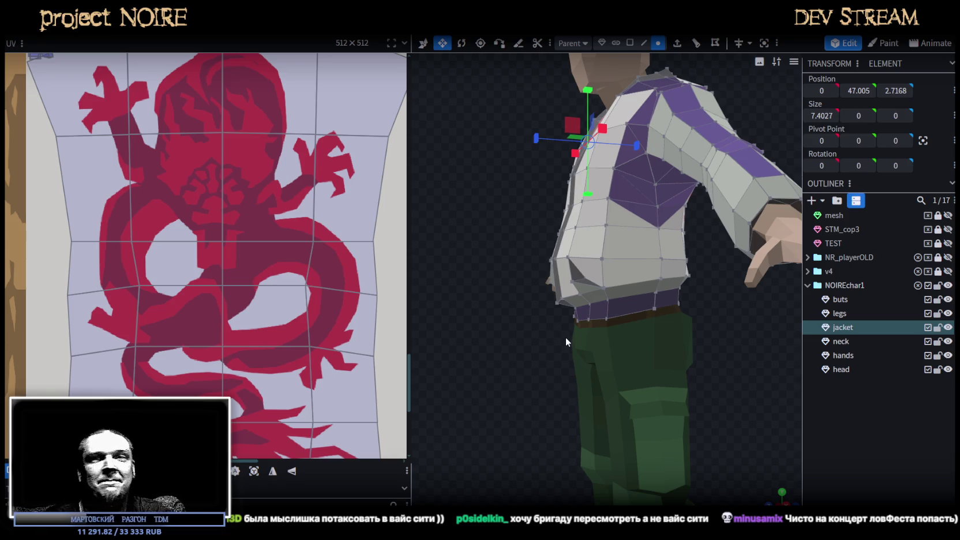
# Orbit around the reshaped jacket and save NoireNPC.bbmodel with Ctrl+S.
pyautogui.moveTo(600, 343); pyautogui.dragTo(639, 353)
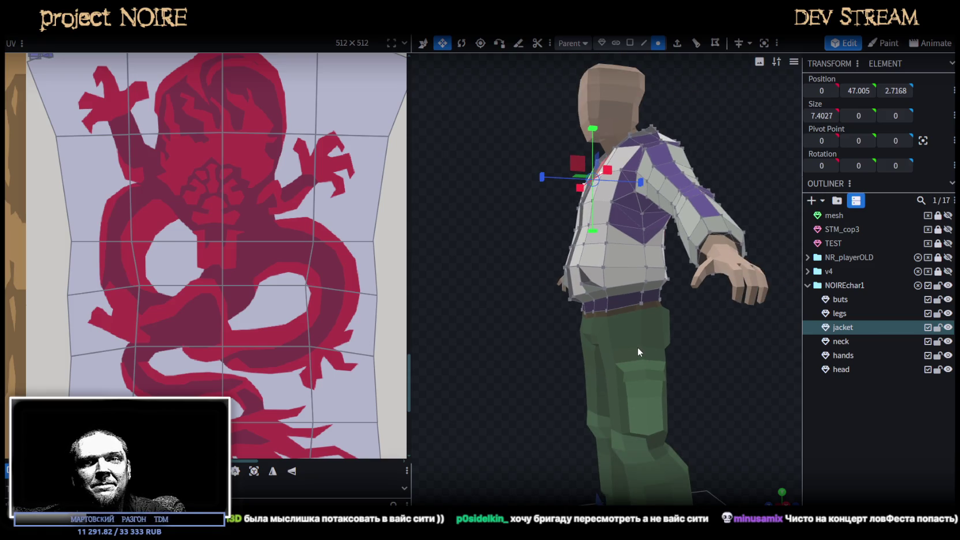
pyautogui.scroll(2, 638, 347)
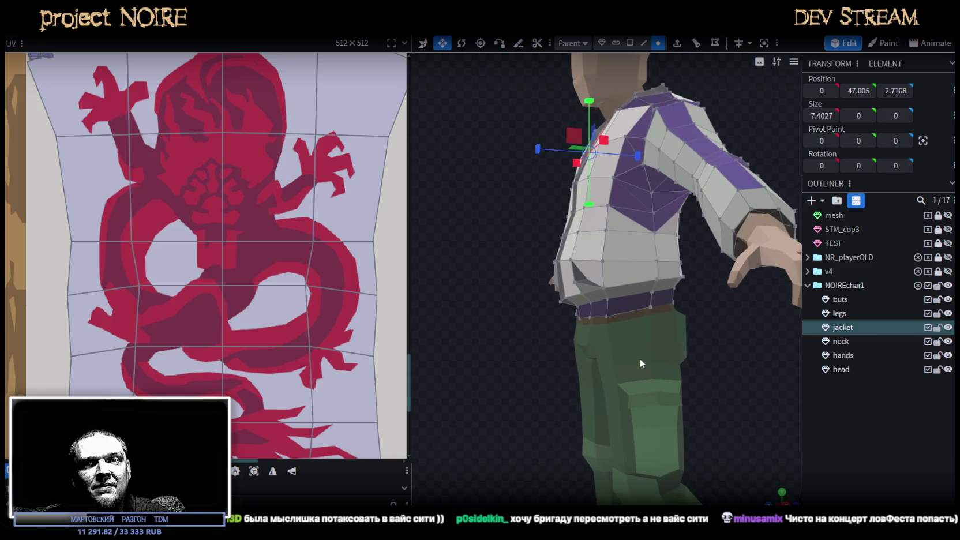
pyautogui.scroll(-2, 680, 384)
pyautogui.moveTo(687, 388)
pyautogui.mouseDown()
pyautogui.moveTo(586, 384)
pyautogui.moveTo(633, 384)
pyautogui.moveTo(723, 343)
pyautogui.moveTo(762, 342)
pyautogui.moveTo(545, 372)
pyautogui.moveTo(521, 331)
pyautogui.moveTo(695, 328)
pyautogui.mouseUp()
pyautogui.hotkey('ctrl', 's')
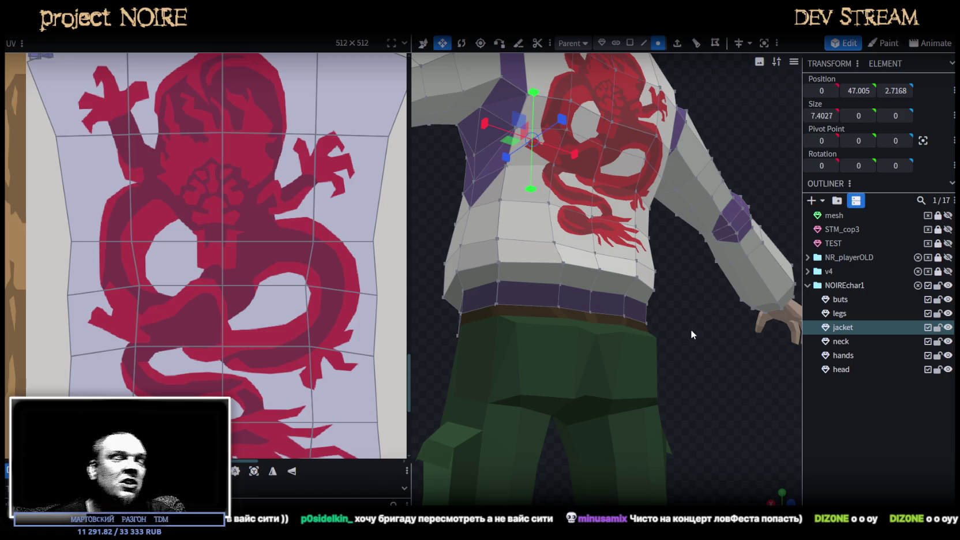
# Select the whole jacket mesh and switch from resizing to the Move tool.
pyautogui.click(551, 293)
pyautogui.moveTo(560, 273); pyautogui.dragTo(513, 362)
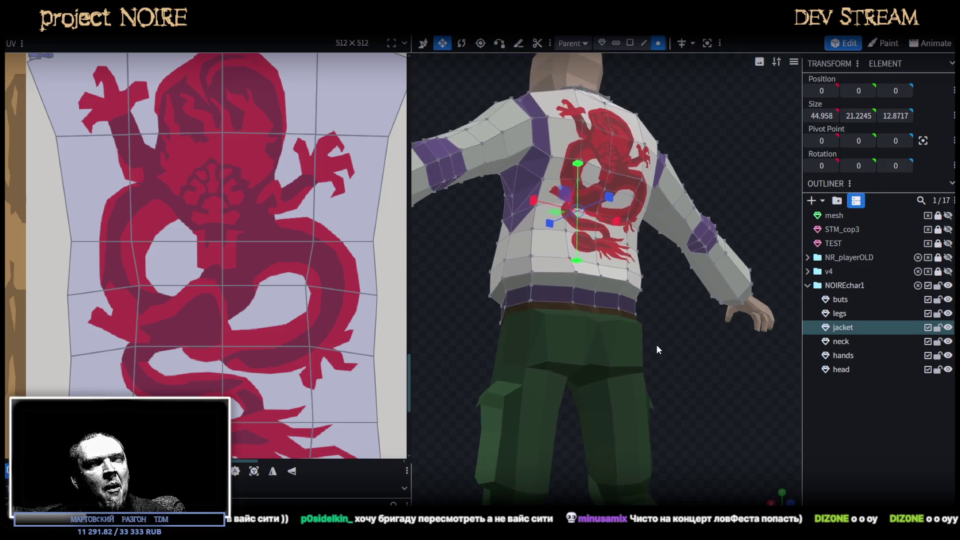
pyautogui.press('v')
pyautogui.scroll(3, 509, 341)
pyautogui.moveTo(545, 395)
pyautogui.mouseDown()
pyautogui.moveTo(540, 369)
pyautogui.moveTo(632, 437)
pyautogui.moveTo(683, 389)
pyautogui.moveTo(683, 370)
pyautogui.moveTo(736, 370)
pyautogui.moveTo(673, 397)
pyautogui.moveTo(649, 358)
pyautogui.mouseUp()
pyautogui.scroll(-2, 700, 371)
pyautogui.scroll(5, 764, 305)
# Select the legs mesh, then the boots beneath the green cargo trousers.
pyautogui.moveTo(764, 304); pyautogui.dragTo(680, 302)
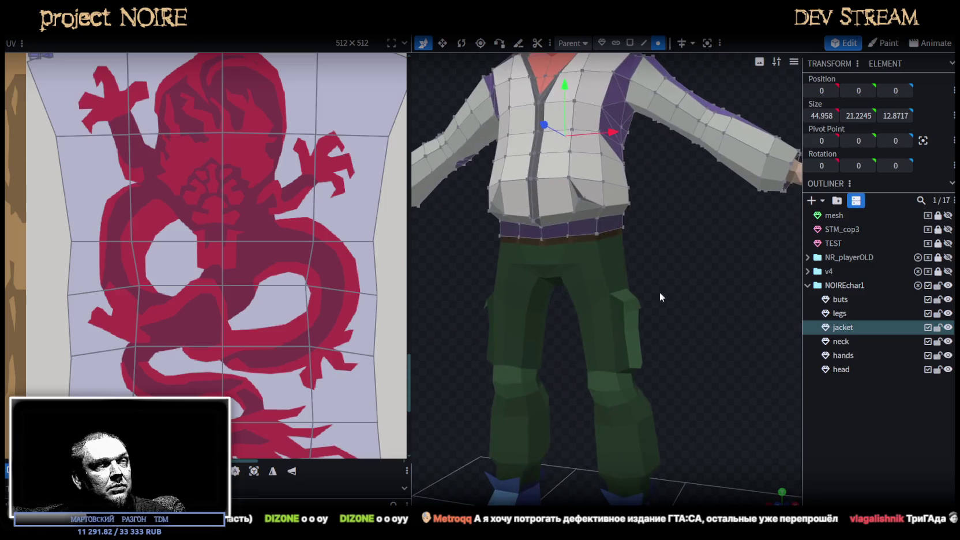
pyautogui.click(630, 335)
pyautogui.scroll(-3, 714, 364)
pyautogui.scroll(2, 738, 361)
pyautogui.scroll(2, 715, 350)
pyautogui.moveTo(714, 350)
pyautogui.mouseDown()
pyautogui.moveTo(614, 387)
pyautogui.moveTo(692, 383)
pyautogui.moveTo(611, 400)
pyautogui.moveTo(538, 383)
pyautogui.moveTo(728, 383)
pyautogui.moveTo(709, 405)
pyautogui.moveTo(663, 406)
pyautogui.mouseUp()
pyautogui.scroll(-2, 705, 396)
pyautogui.scroll(3, 663, 353)
pyautogui.scroll(2, 592, 350)
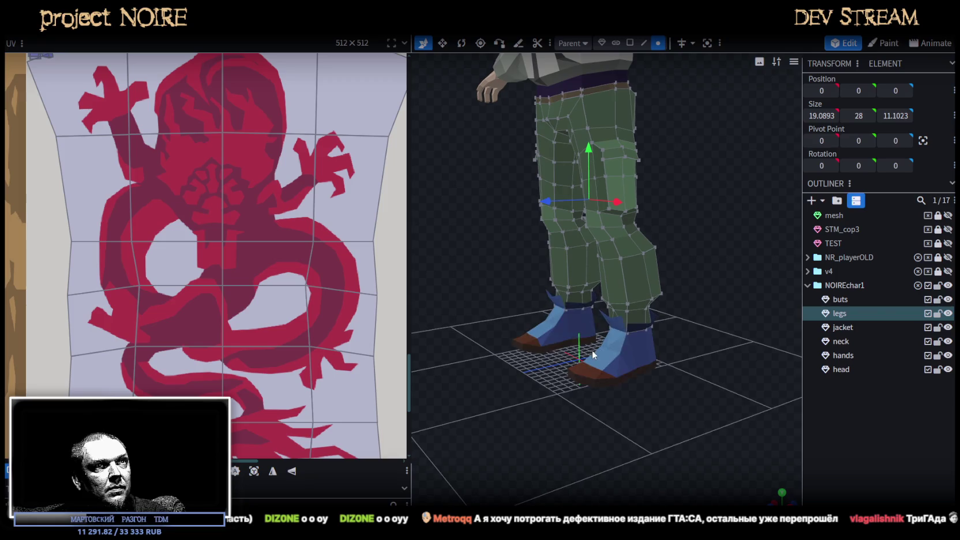
pyautogui.scroll(2, 618, 354)
pyautogui.click(619, 354)
# Lock the NOIREchar1 parts and select the buts boots mesh.
pyautogui.scroll(-2, 192, 254)
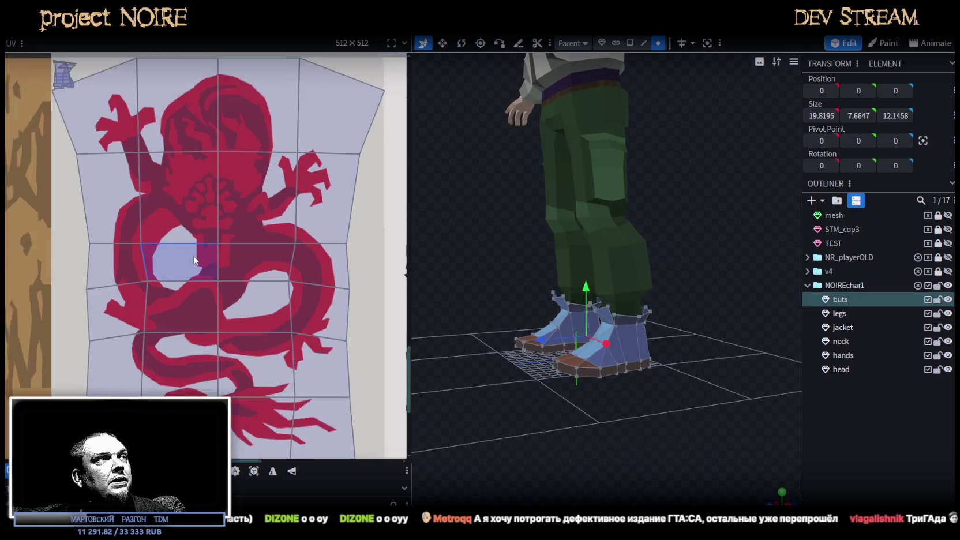
pyautogui.scroll(-3, 192, 254)
pyautogui.scroll(-2, 192, 254)
pyautogui.click(938, 285)
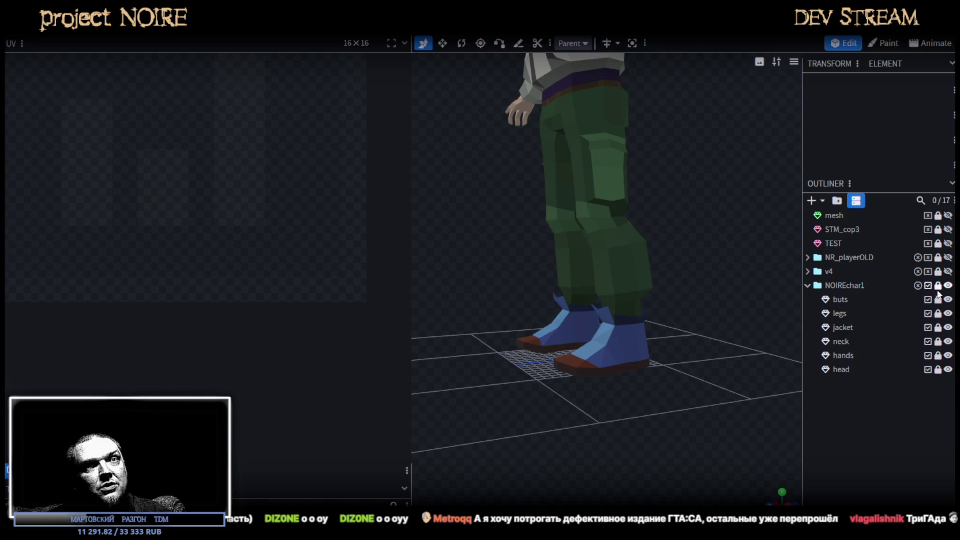
pyautogui.click(840, 301)
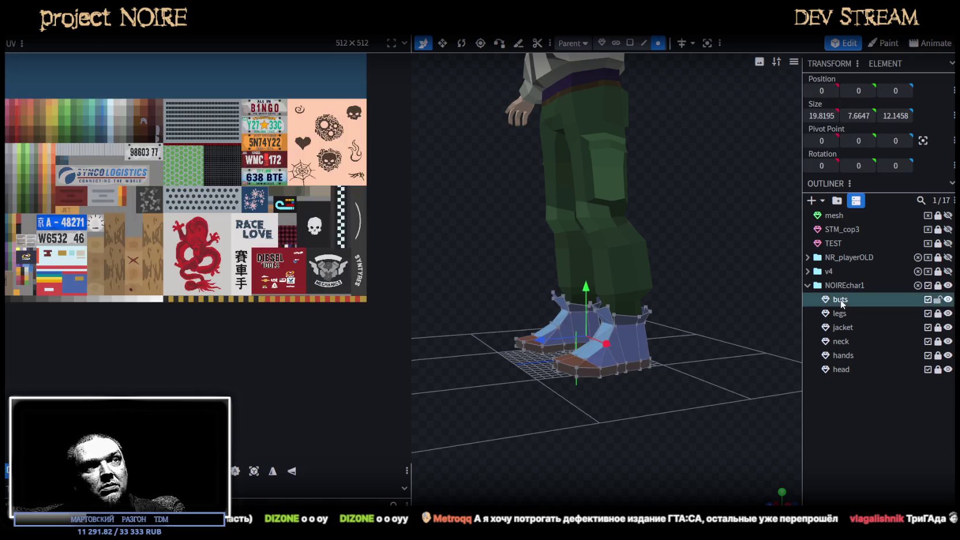
# Box-select all the boots' UV faces and pan the atlas to show the colour palette.
pyautogui.scroll(-2, 108, 212)
pyautogui.scroll(2, 178, 151)
pyautogui.scroll(3, 66, 160)
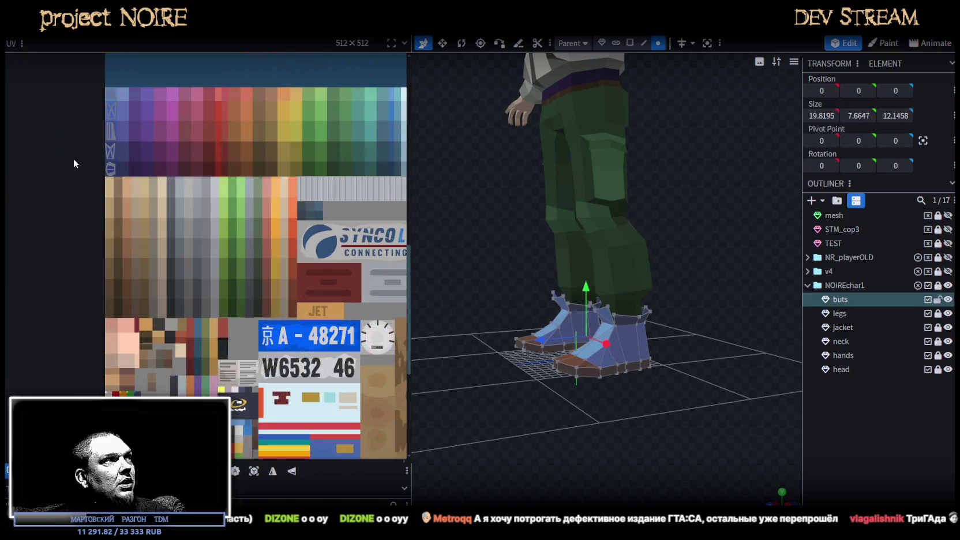
pyautogui.scroll(2, 151, 88)
pyautogui.scroll(-2, 168, 231)
pyautogui.moveTo(174, 326); pyautogui.dragTo(66, 165)
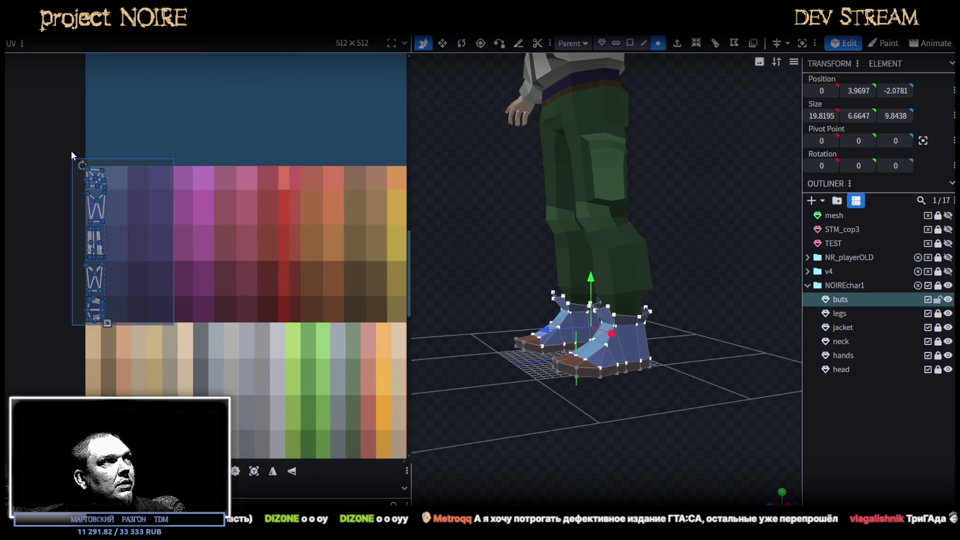
pyautogui.scroll(-1, 191, 196)
pyautogui.moveTo(229, 203); pyautogui.dragTo(140, 209, button='middle')
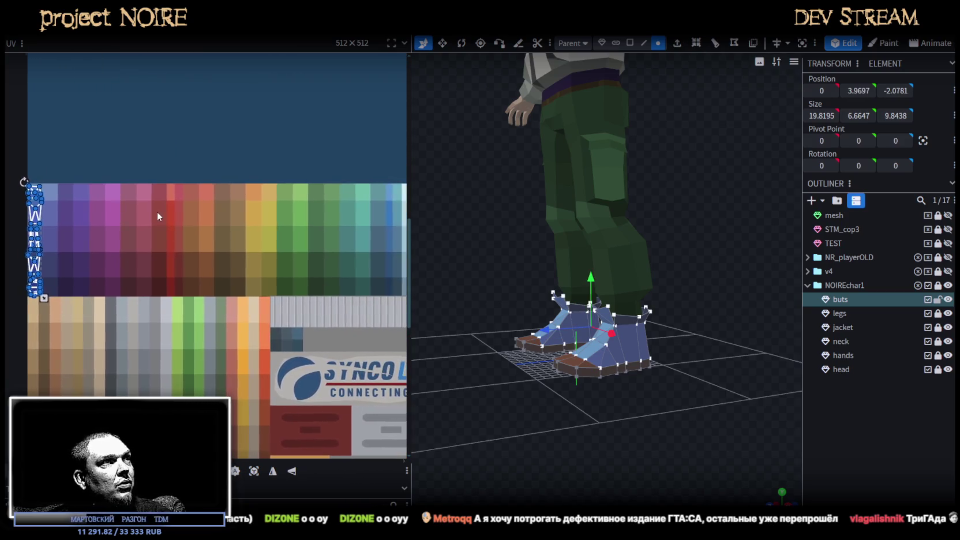
pyautogui.moveTo(140, 208); pyautogui.dragTo(31, 204, button='middle')
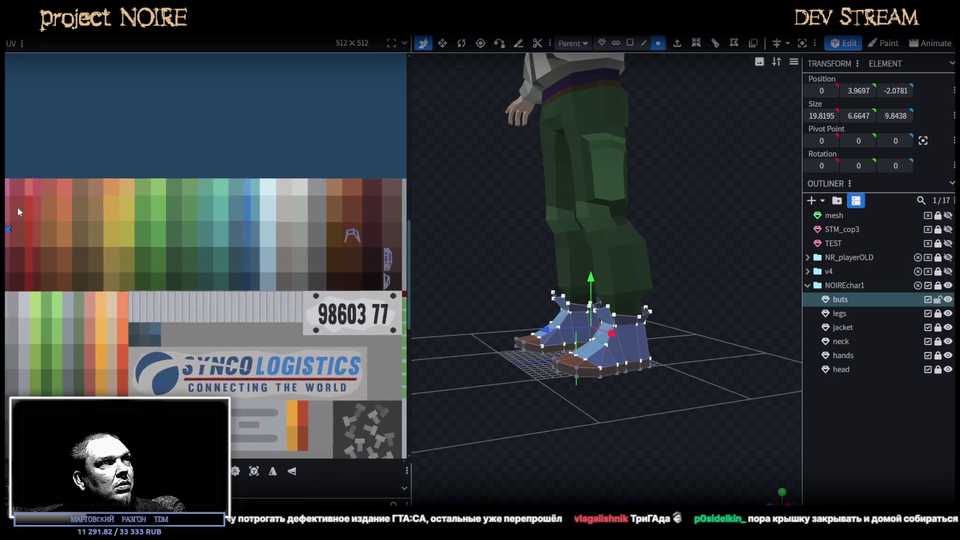
pyautogui.scroll(-1, 127, 212)
pyautogui.moveTo(121, 210)
pyautogui.mouseDown(button='middle')
pyautogui.moveTo(246, 218)
pyautogui.moveTo(202, 175)
pyautogui.mouseUp(button='middle')
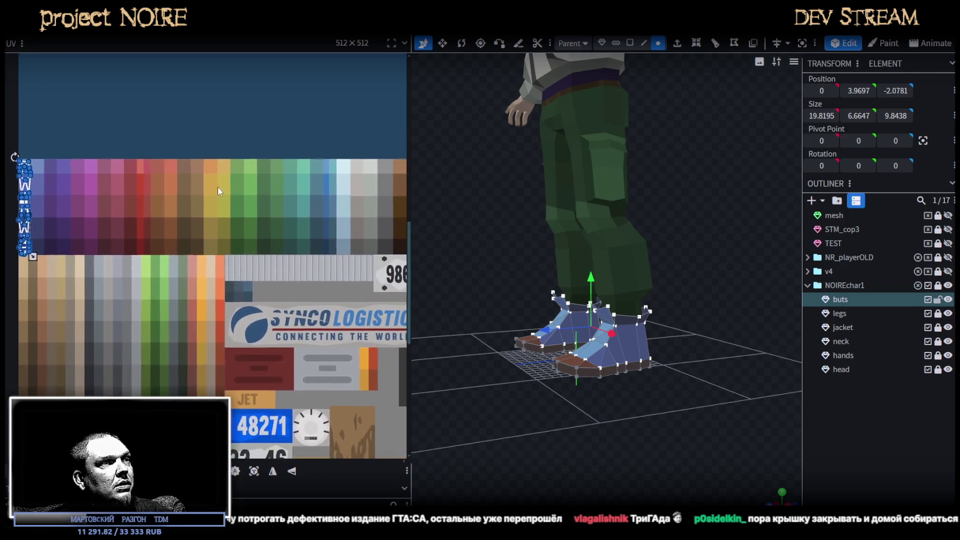
pyautogui.moveTo(201, 174); pyautogui.dragTo(199, 173, button='middle')
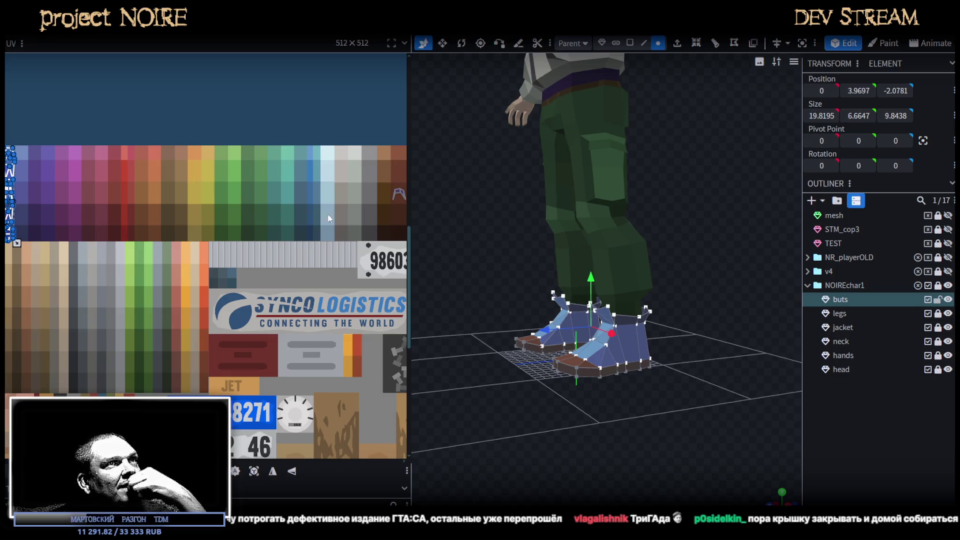
# Drag the boot UVs onto the red palette swatches.
pyautogui.scroll(-5, 648, 228)
pyautogui.moveTo(643, 328)
pyautogui.mouseDown()
pyautogui.moveTo(537, 344)
pyautogui.moveTo(576, 338)
pyautogui.mouseUp()
pyautogui.scroll(-3, 55, 207)
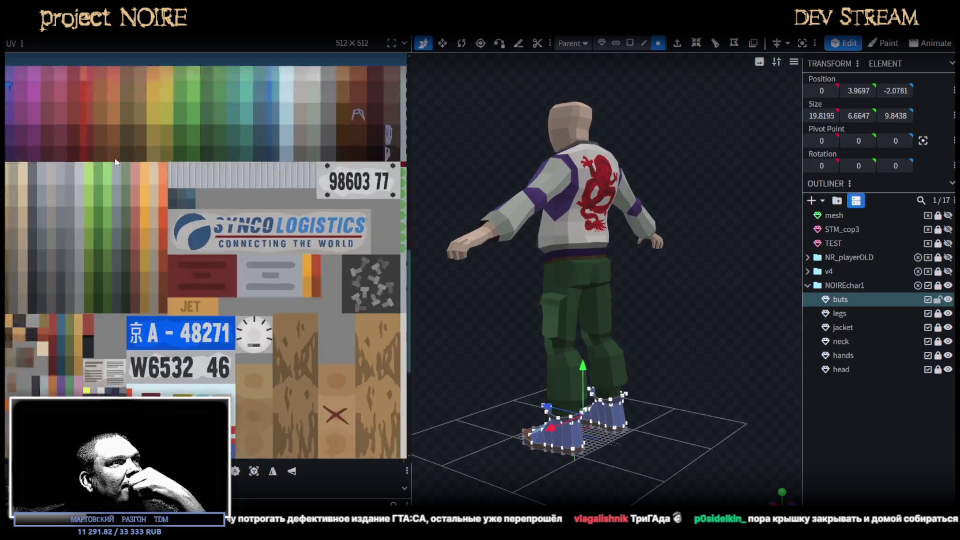
pyautogui.hscroll(5, 115, 248)
pyautogui.hscroll(2, 150, 271)
pyautogui.hscroll(5, 189, 296)
pyautogui.scroll(-3, 189, 296)
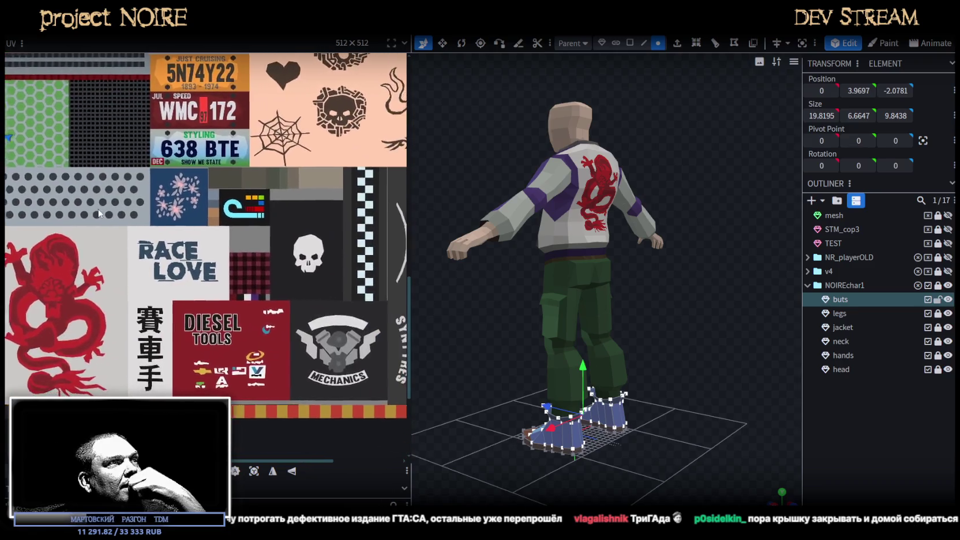
pyautogui.hscroll(3, 184, 300)
pyautogui.hscroll(-5, 179, 303)
pyautogui.scroll(3, 179, 303)
pyautogui.hscroll(-6, 162, 313)
pyautogui.scroll(2, 163, 313)
pyautogui.hscroll(-6, 163, 313)
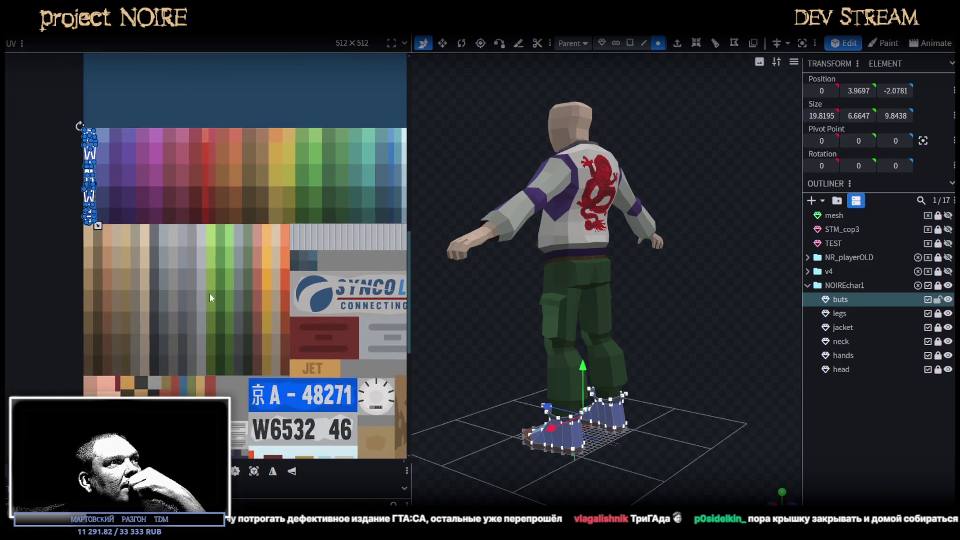
pyautogui.scroll(2, 162, 267)
pyautogui.hscroll(1, 138, 231)
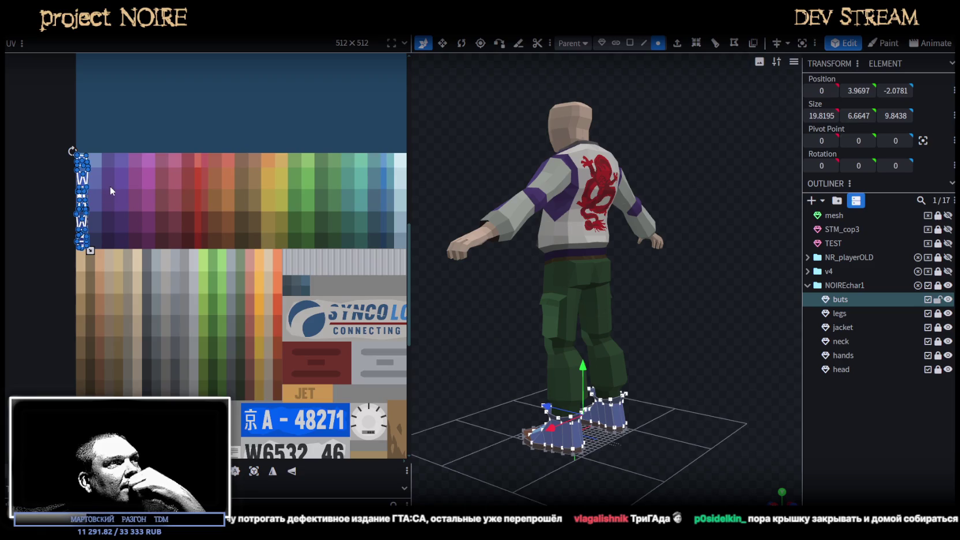
pyautogui.moveTo(89, 183); pyautogui.dragTo(212, 186)
# Shift the boot UVs further right across the red swatches.
pyautogui.moveTo(538, 363); pyautogui.dragTo(699, 405)
pyautogui.scroll(3, 699, 405)
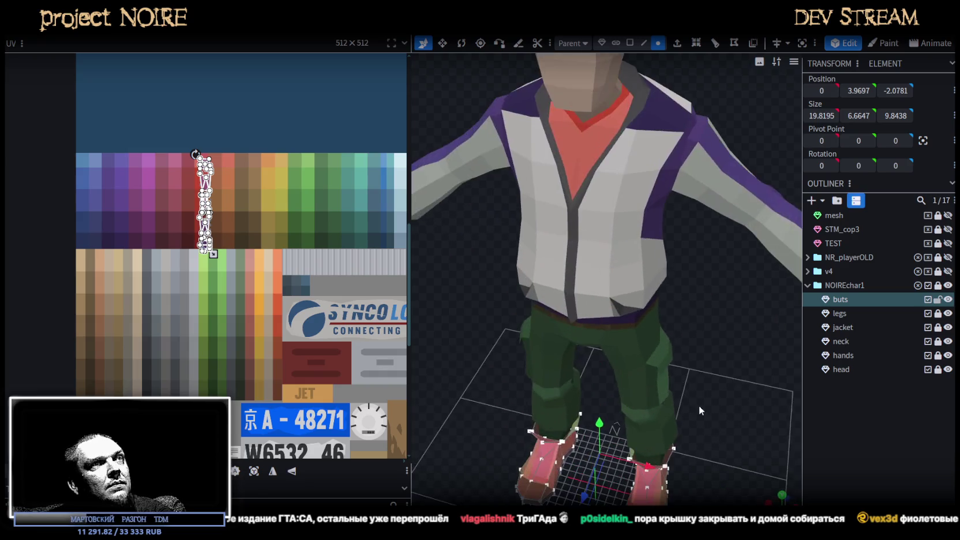
pyautogui.scroll(2, 199, 147)
pyautogui.scroll(4, 199, 189)
pyautogui.scroll(2, 198, 207)
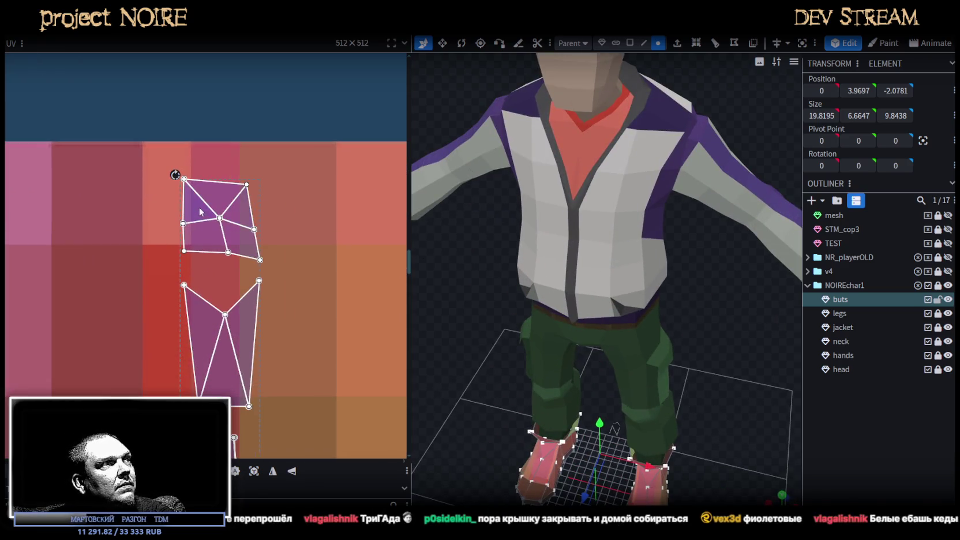
pyautogui.click(168, 177)
pyautogui.scroll(-3, 240, 300)
pyautogui.scroll(-2, 276, 135)
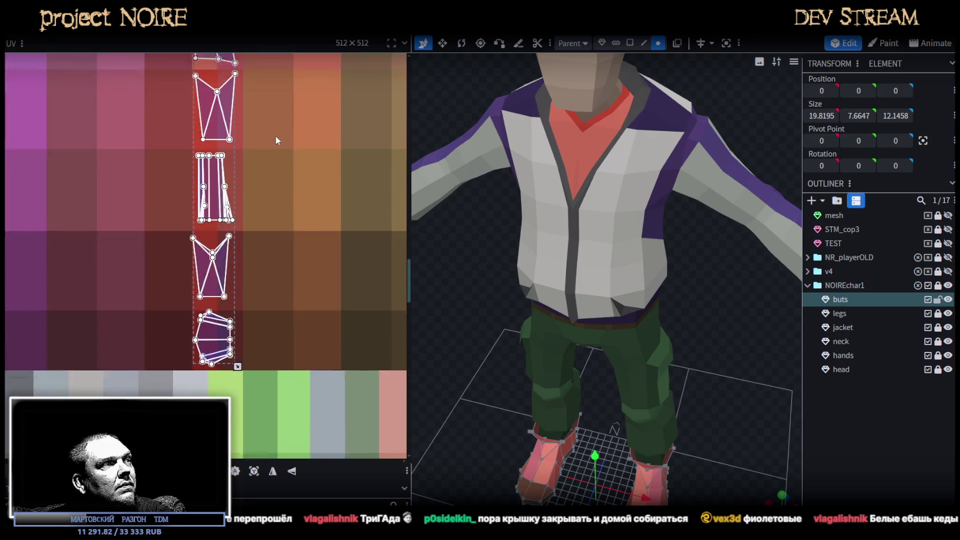
pyautogui.scroll(4, 213, 328)
pyautogui.scroll(3, 214, 327)
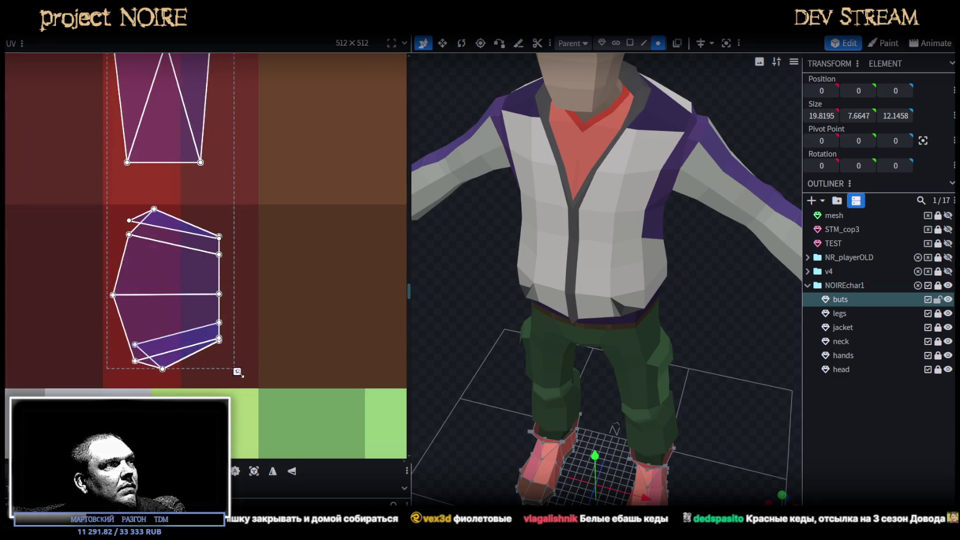
# Narrow the boot UV islands to one swatch column and place them on the deep red column.
pyautogui.moveTo(237, 372); pyautogui.dragTo(181, 381)
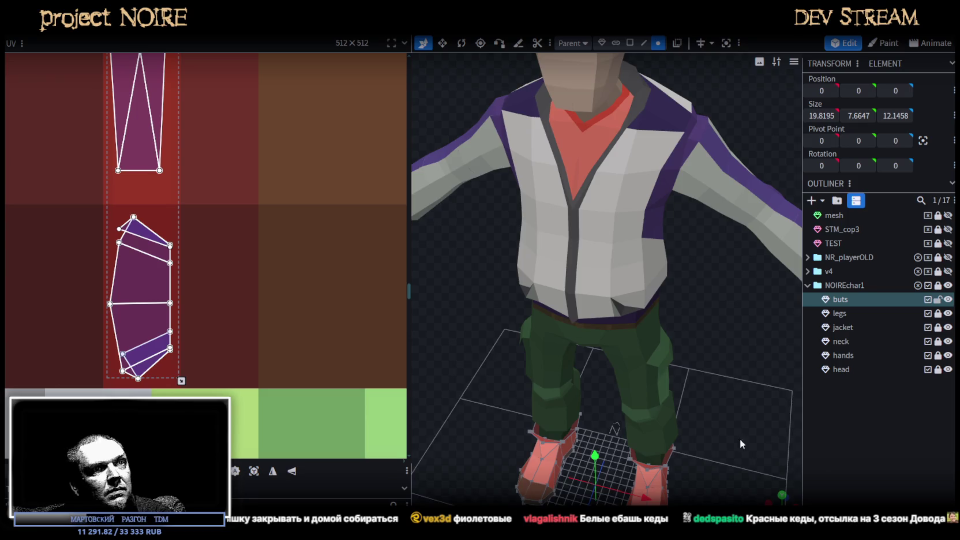
pyautogui.moveTo(741, 443); pyautogui.dragTo(635, 346)
pyautogui.moveTo(139, 315); pyautogui.dragTo(214, 316)
pyautogui.scroll(-5, 228, 308)
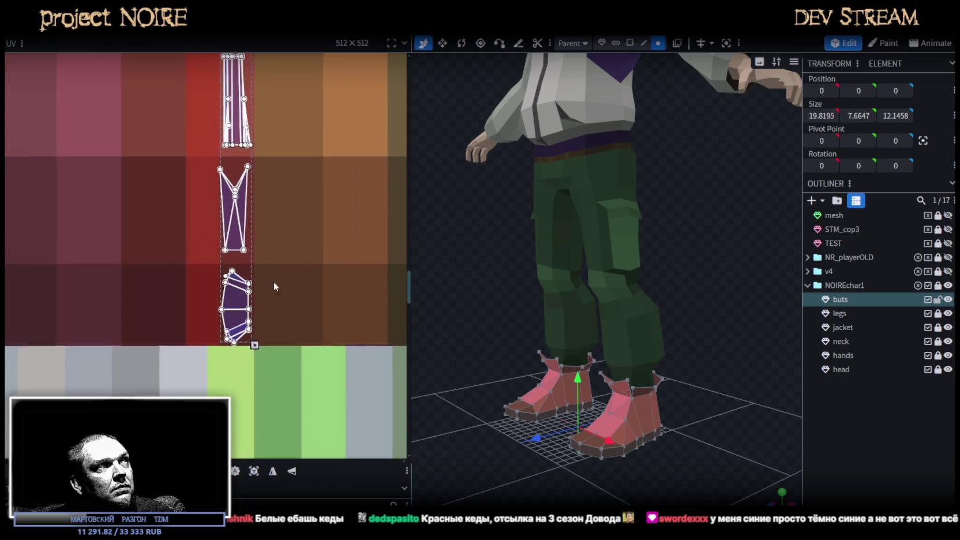
pyautogui.scroll(2, 274, 271)
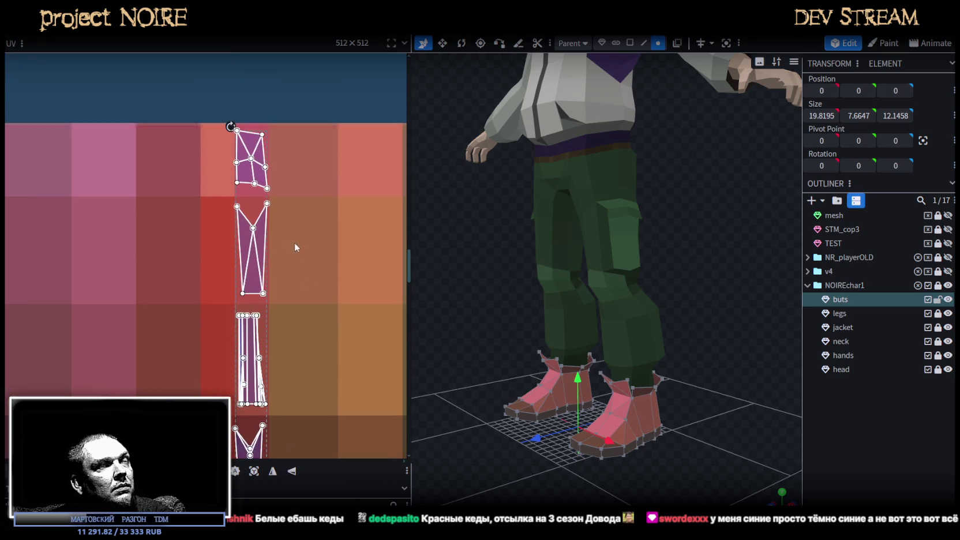
pyautogui.scroll(-5, 782, 470)
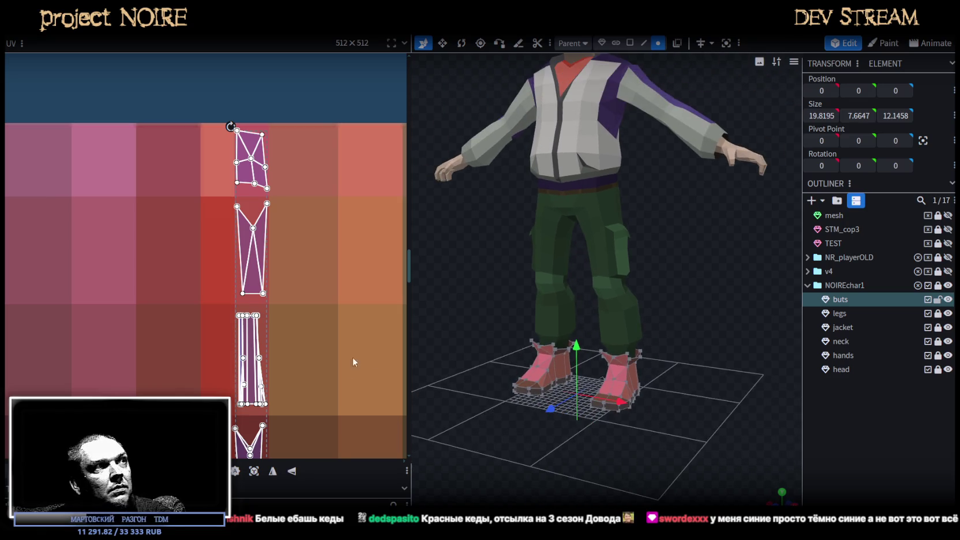
pyautogui.scroll(-3, 244, 333)
pyautogui.scroll(-2, 271, 342)
pyautogui.scroll(1, 289, 302)
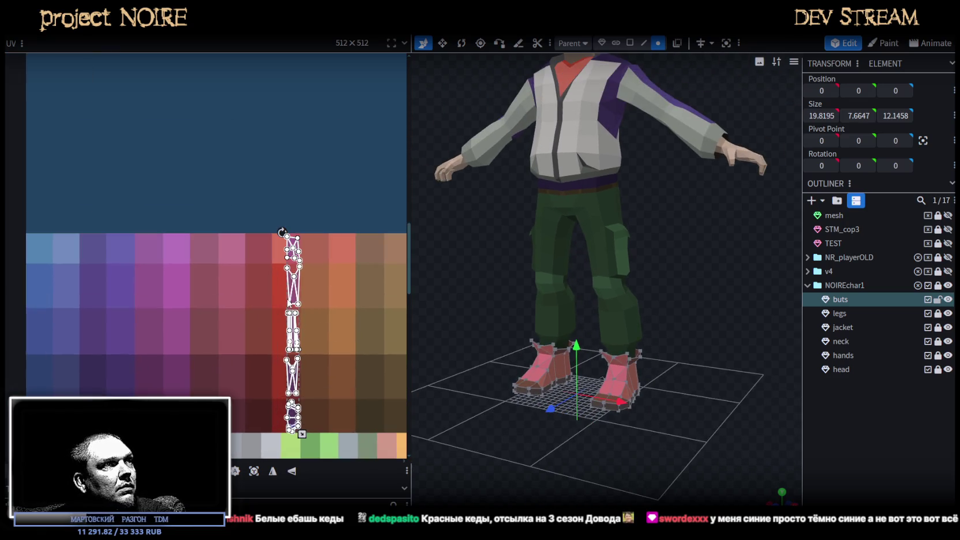
# Move the boot UVs onto the brown column so the boots turn tan.
pyautogui.moveTo(265, 294); pyautogui.dragTo(105, 281, button='middle')
pyautogui.moveTo(150, 281); pyautogui.dragTo(252, 279)
pyautogui.scroll(2, 245, 277)
pyautogui.scroll(3, 238, 276)
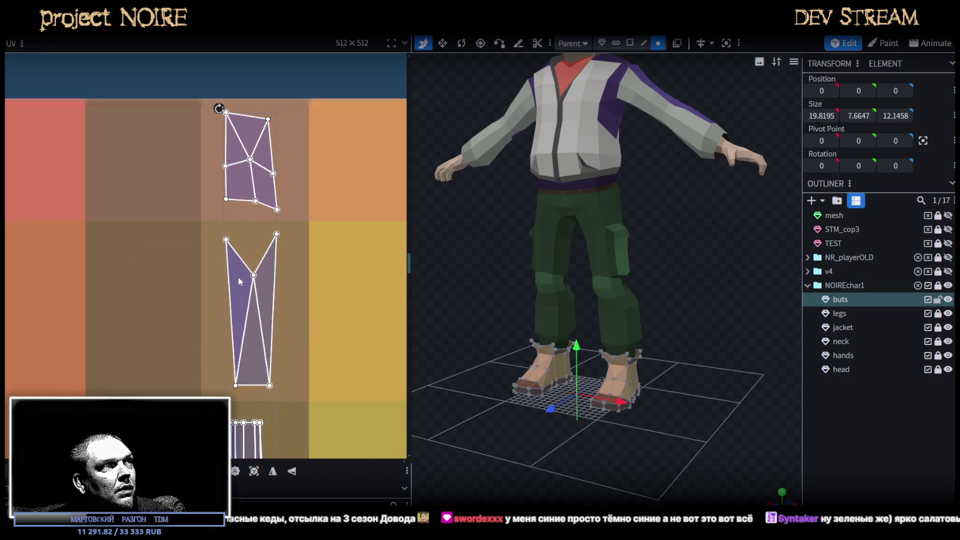
pyautogui.scroll(-2, 265, 319)
pyautogui.scroll(-2, 287, 199)
pyautogui.scroll(3, 271, 339)
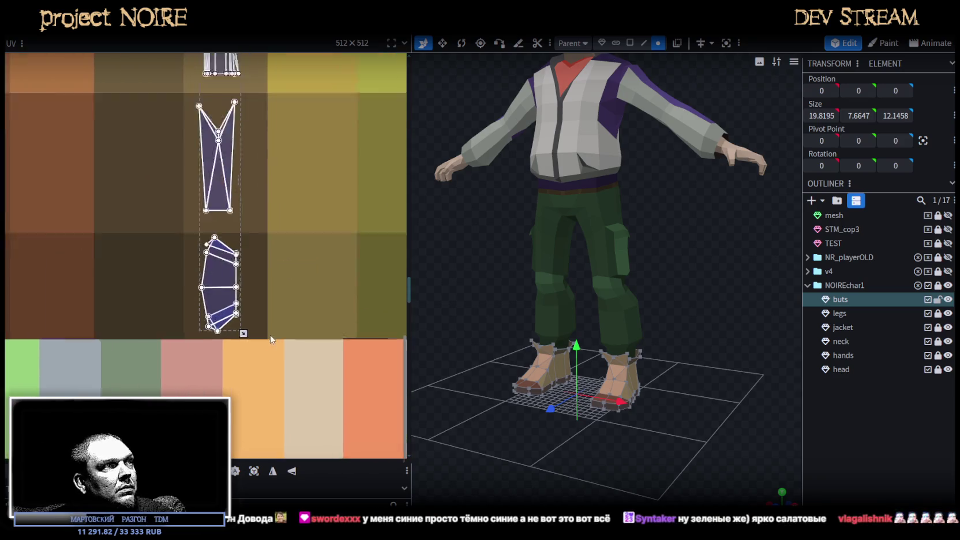
pyautogui.scroll(1, 271, 339)
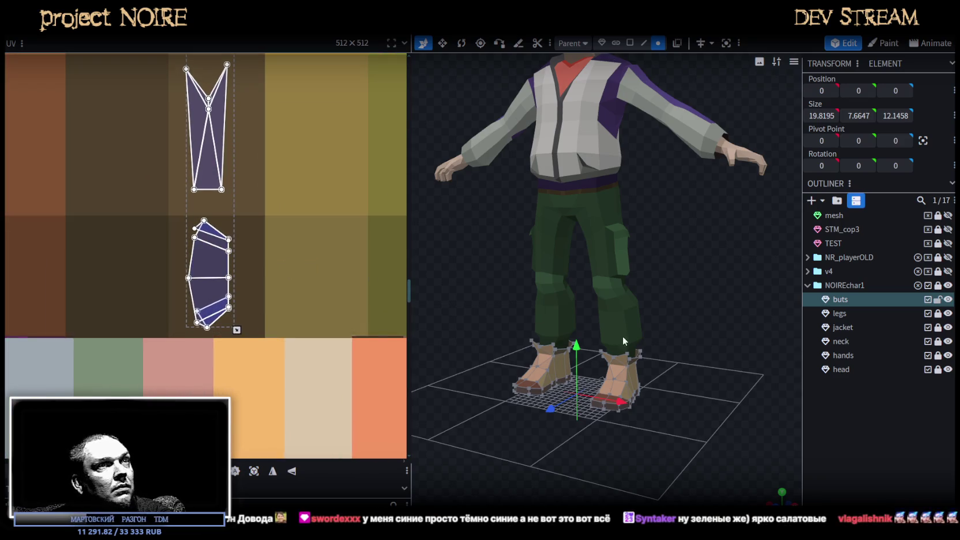
pyautogui.moveTo(713, 410); pyautogui.dragTo(570, 357)
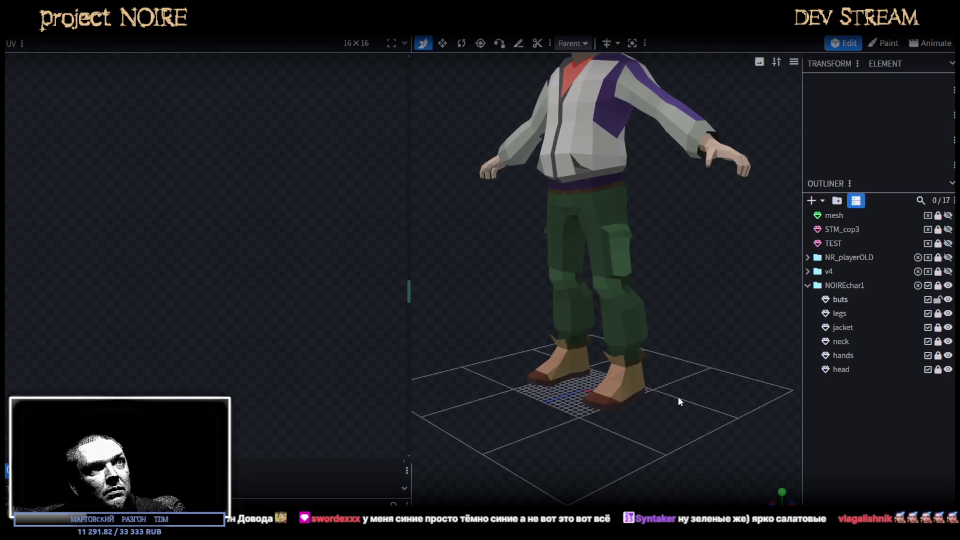
# Box-select all the boots' UV faces and bring them into view beside the palette.
pyautogui.scroll(-3, 235, 194)
pyautogui.scroll(2, 216, 305)
pyautogui.scroll(-2, 182, 168)
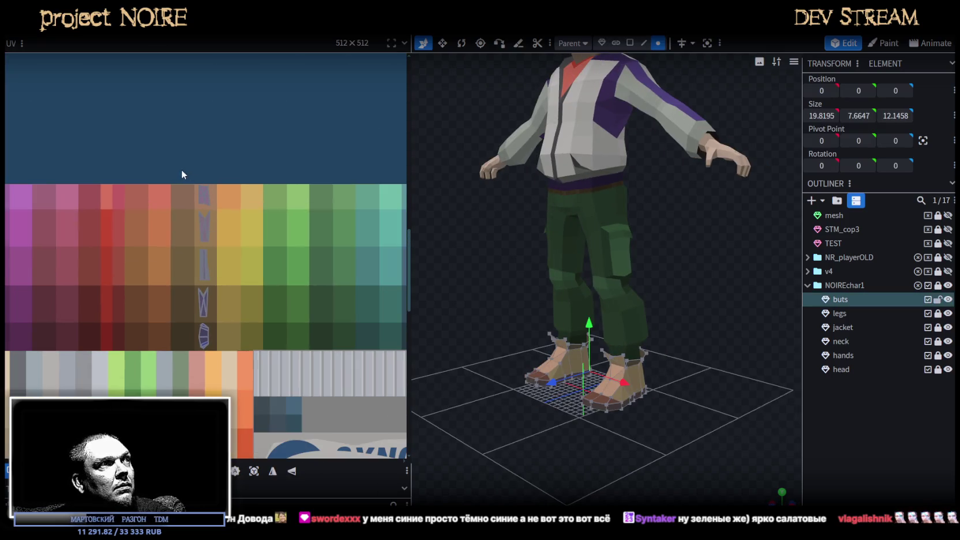
pyautogui.moveTo(179, 170); pyautogui.dragTo(225, 338)
pyautogui.moveTo(306, 353)
pyautogui.mouseDown(button='middle')
pyautogui.moveTo(167, 324)
pyautogui.moveTo(91, 323)
pyautogui.mouseUp(button='middle')
pyautogui.scroll(-2, 167, 325)
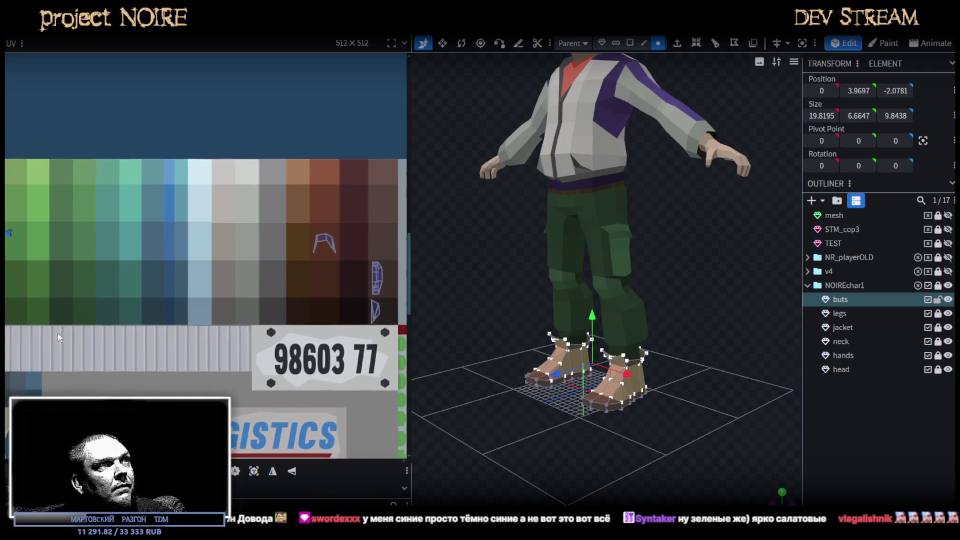
# Slide the boot UVs past the green column onto the pale blue column, nudged slightly up.
pyautogui.moveTo(58, 274); pyautogui.dragTo(128, 284, button='middle')
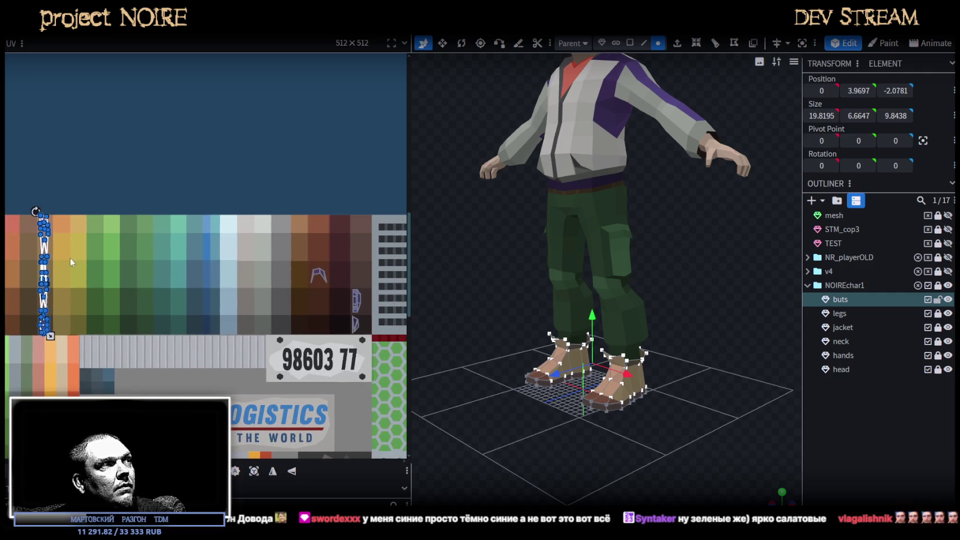
pyautogui.moveTo(44, 257)
pyautogui.mouseDown()
pyautogui.moveTo(214, 257)
pyautogui.moveTo(229, 236)
pyautogui.mouseUp()
pyautogui.scroll(3, 242, 259)
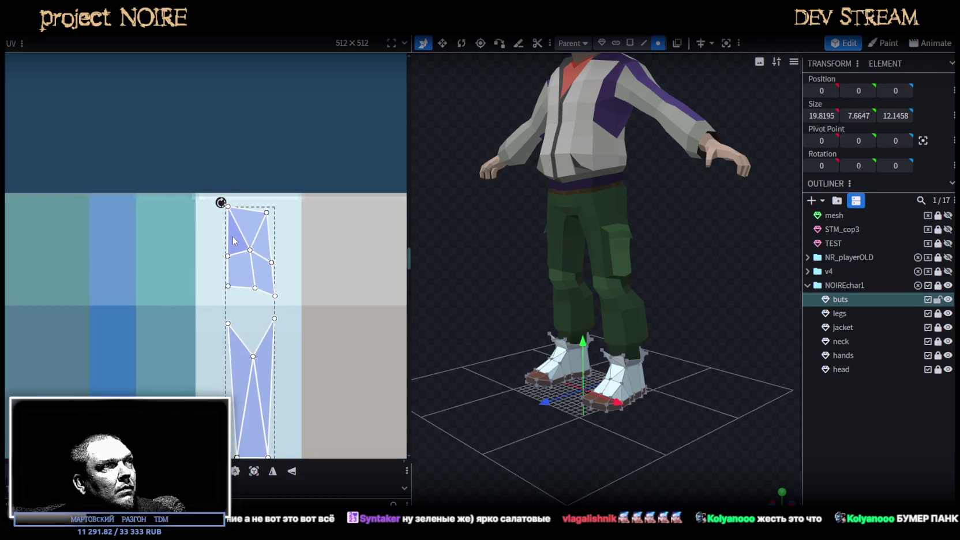
pyautogui.scroll(-3, 272, 307)
pyautogui.scroll(-3, 297, 244)
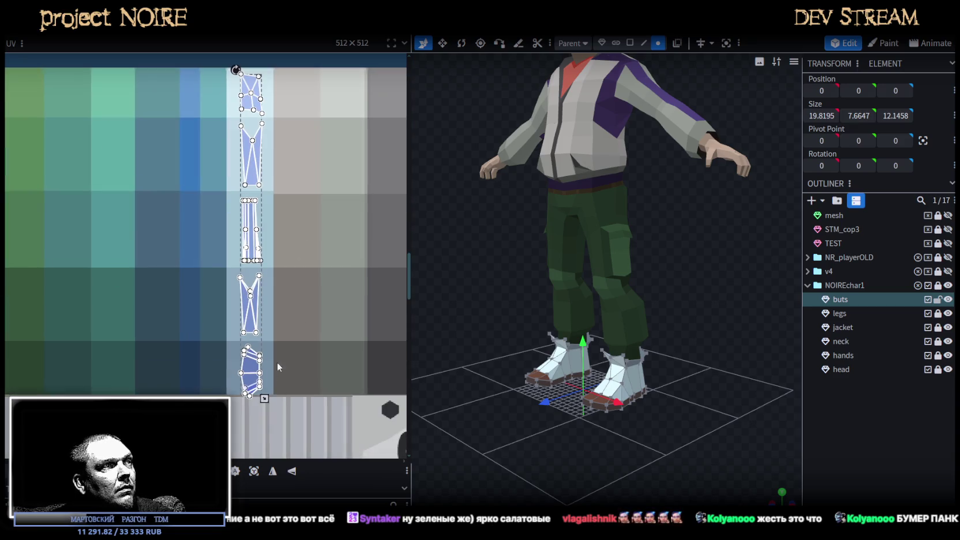
pyautogui.scroll(5, 283, 354)
pyautogui.moveTo(229, 331); pyautogui.dragTo(228, 322)
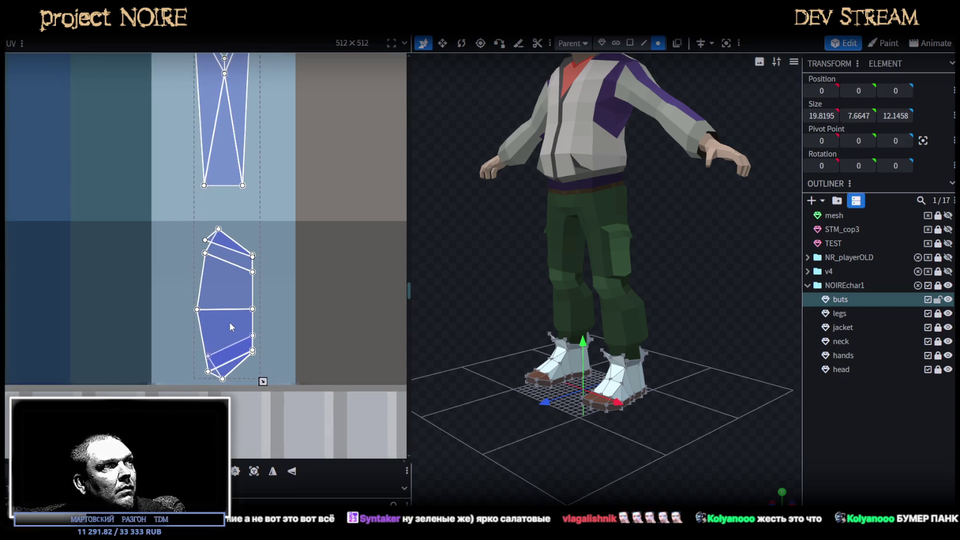
# Deselect to preview the pale boots from behind, then reselect the boots' faces.
pyautogui.click(830, 451)
pyautogui.moveTo(720, 413)
pyautogui.mouseDown()
pyautogui.moveTo(469, 403)
pyautogui.moveTo(787, 430)
pyautogui.moveTo(741, 401)
pyautogui.moveTo(733, 413)
pyautogui.mouseUp()
pyautogui.click(610, 381)
pyautogui.scroll(-2, 203, 208)
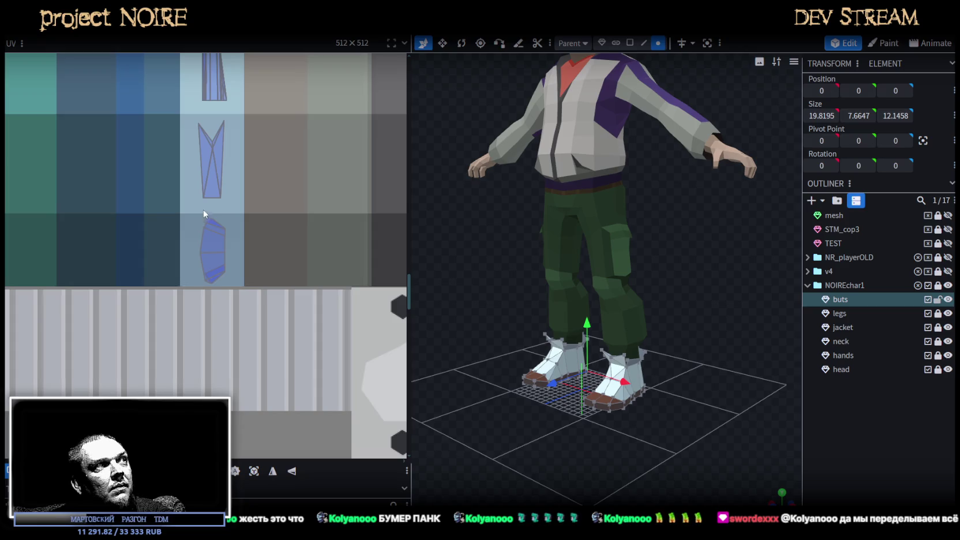
pyautogui.scroll(-3, 196, 260)
pyautogui.scroll(-2, 192, 308)
pyautogui.click(188, 312)
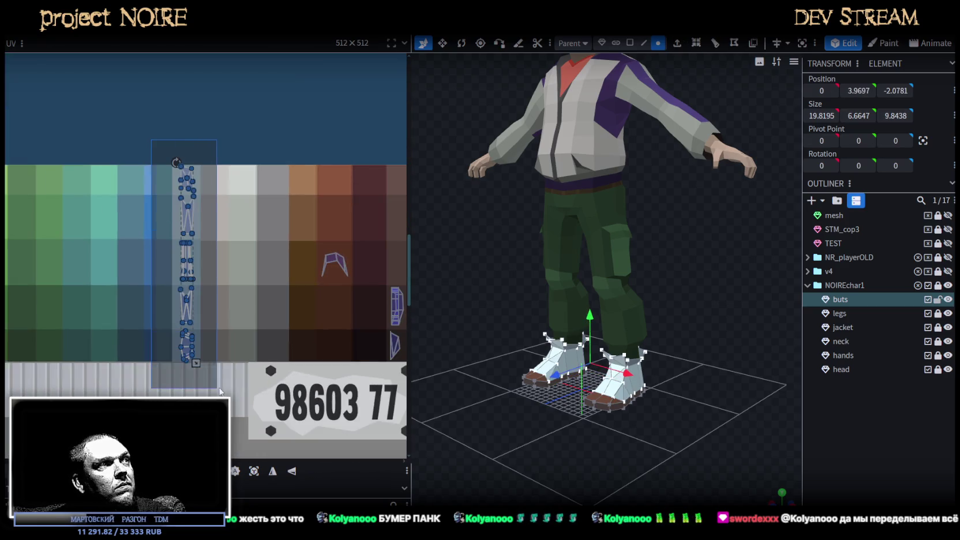
# Select all boot UV islands and move them onto a darker blue column.
pyautogui.hotkey('ctrl', 'a')
pyautogui.scroll(1, 198, 282)
pyautogui.scroll(1, 286, 322)
pyautogui.hscroll(-2, 286, 322)
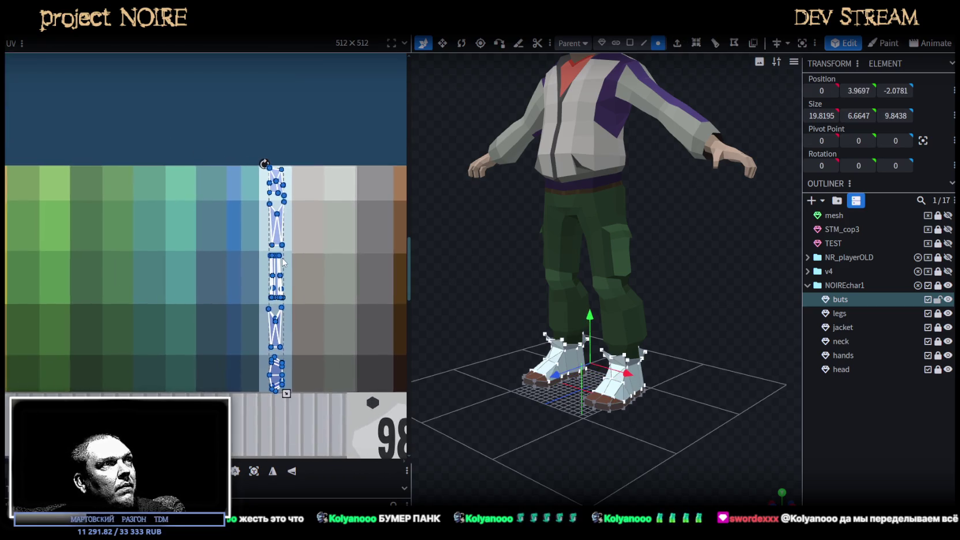
pyautogui.moveTo(276, 236); pyautogui.dragTo(210, 237)
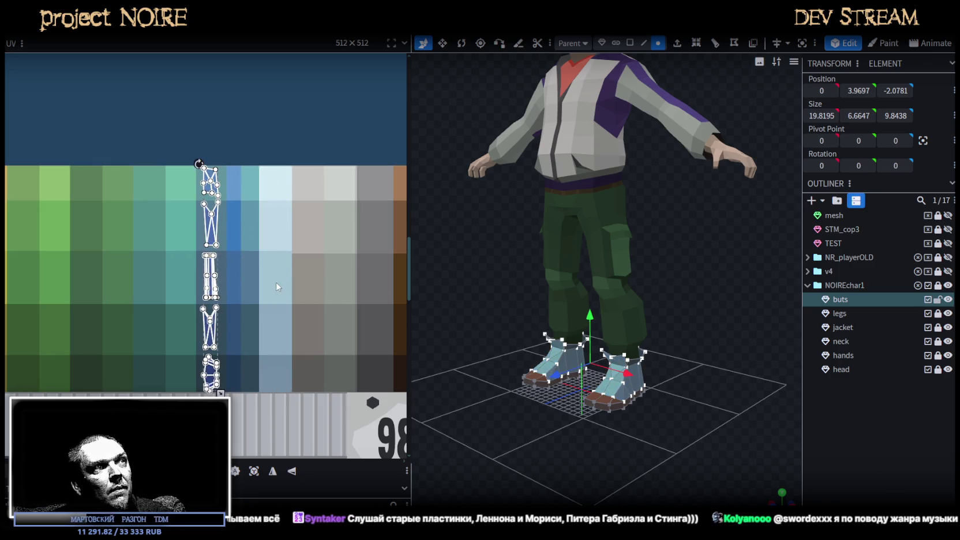
# Move the boot UVs onto the blue licence-plate decal.
pyautogui.scroll(-2, 277, 286)
pyautogui.scroll(-1, 301, 300)
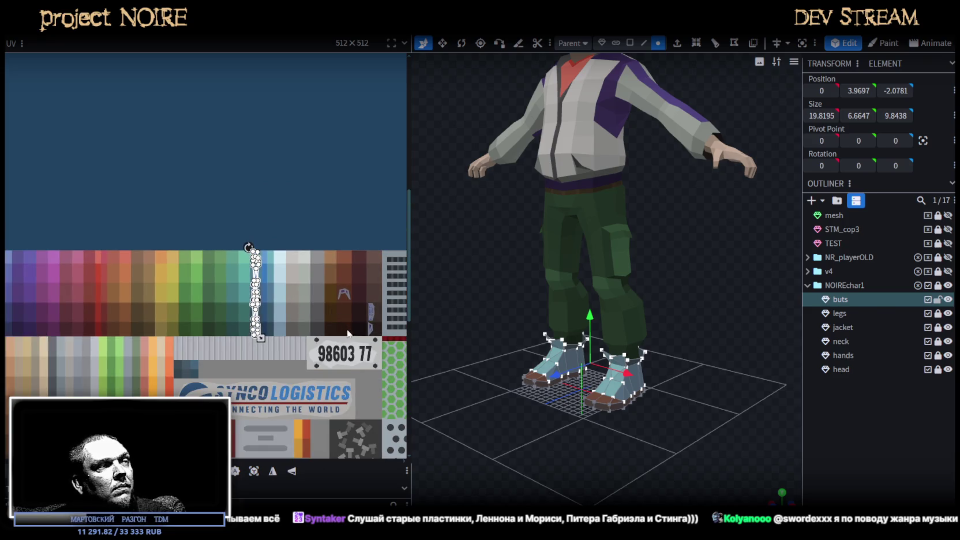
pyautogui.scroll(-1, 347, 334)
pyautogui.scroll(-1, 329, 311)
pyautogui.scroll(-1, 314, 297)
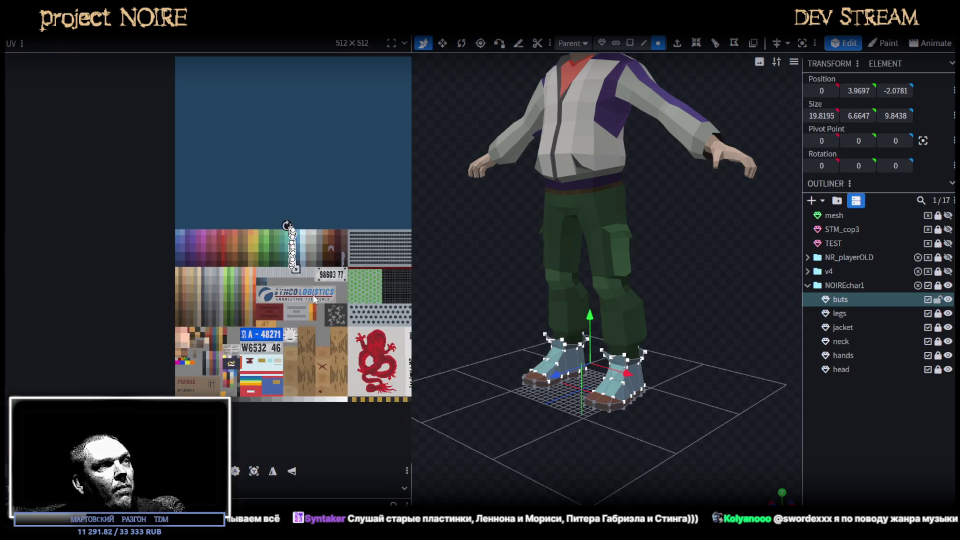
pyautogui.moveTo(314, 297); pyautogui.dragTo(260, 278, button='middle')
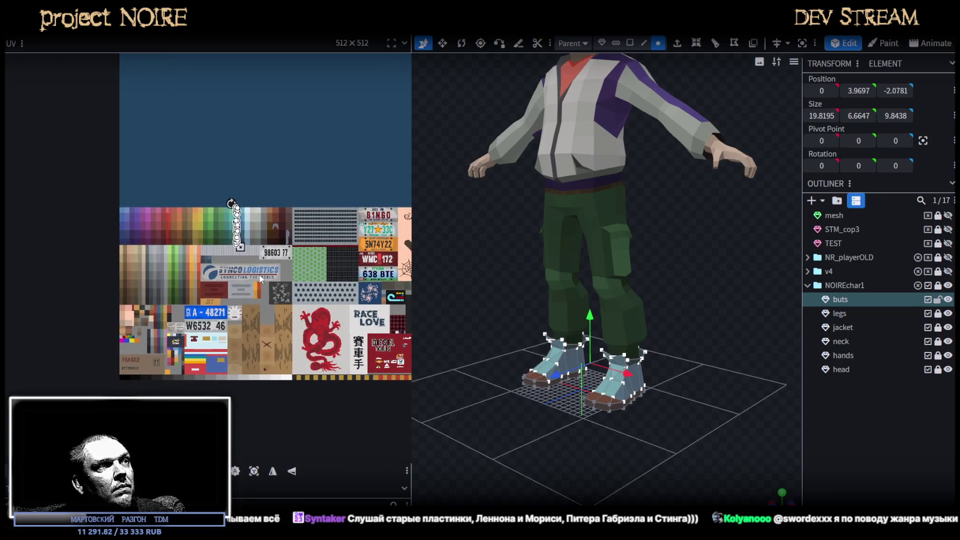
pyautogui.moveTo(260, 279); pyautogui.dragTo(302, 273, button='middle')
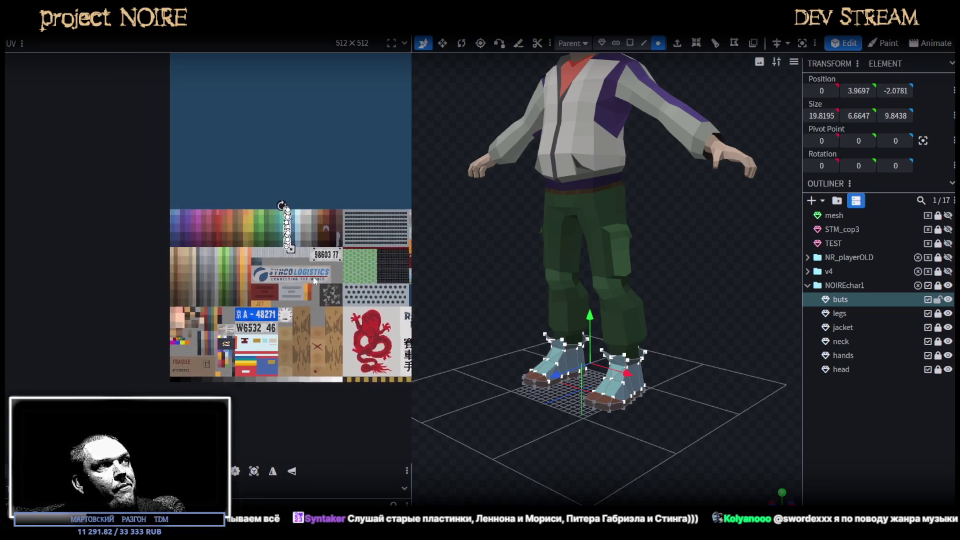
pyautogui.scroll(2, 168, 363)
pyautogui.scroll(2, 270, 288)
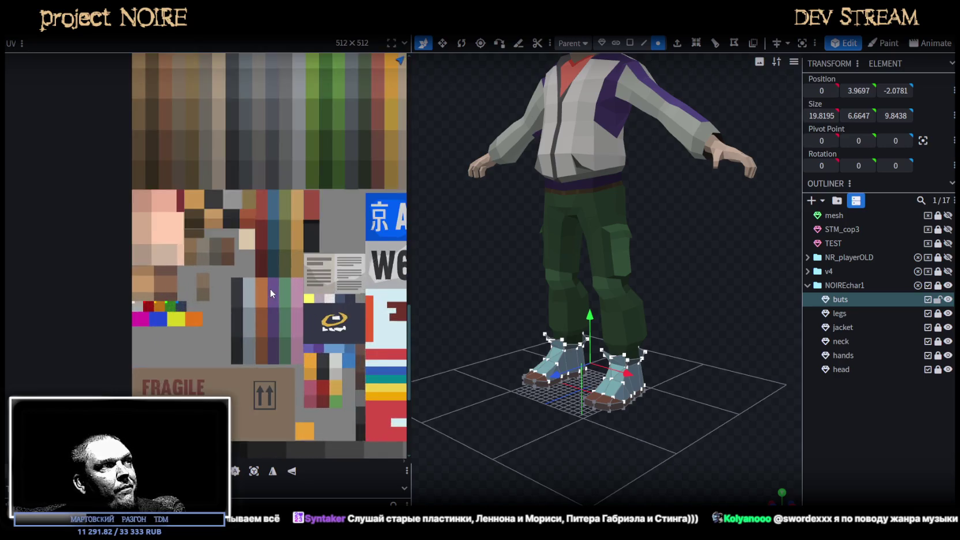
pyautogui.scroll(2, 269, 291)
pyautogui.scroll(-4, 268, 293)
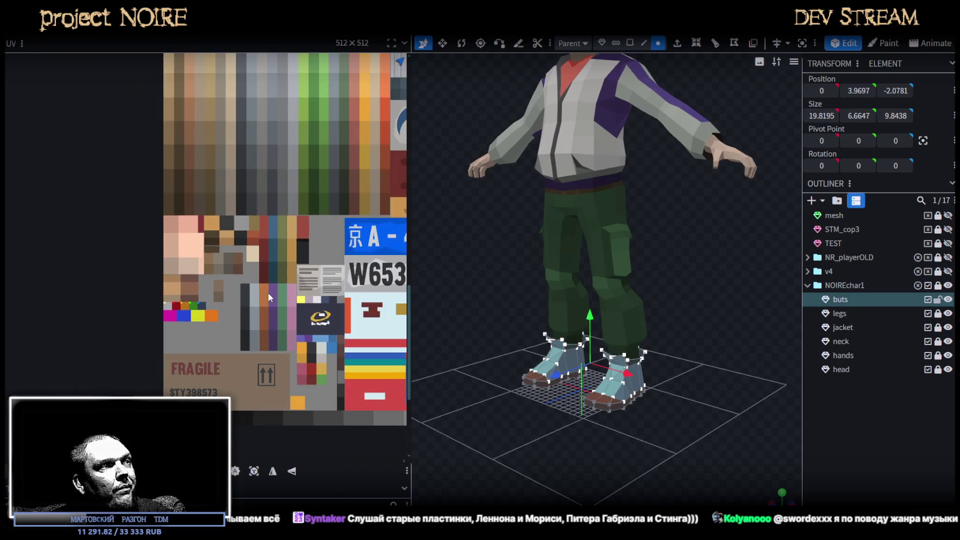
pyautogui.scroll(2, 196, 350)
pyautogui.scroll(-1, 196, 350)
pyautogui.scroll(2, 298, 244)
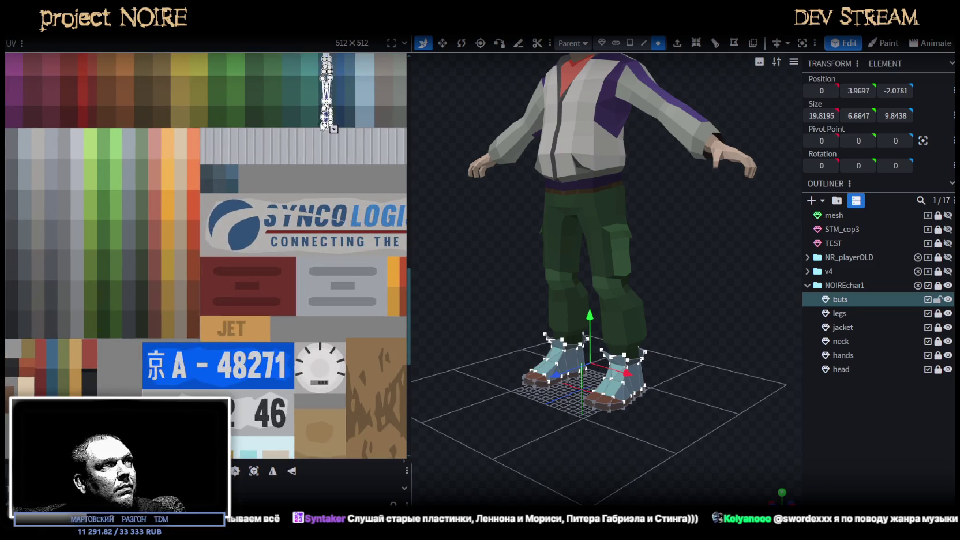
pyautogui.moveTo(320, 114)
pyautogui.mouseDown()
pyautogui.moveTo(193, 289)
pyautogui.moveTo(139, 432)
pyautogui.mouseUp()
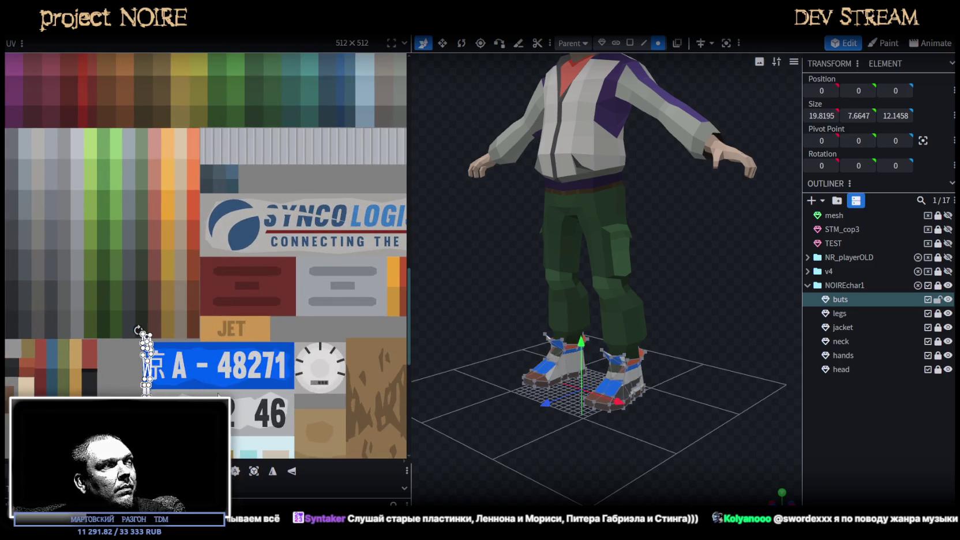
pyautogui.moveTo(139, 432); pyautogui.dragTo(215, 292, button='middle')
pyautogui.rightClick(221, 217)
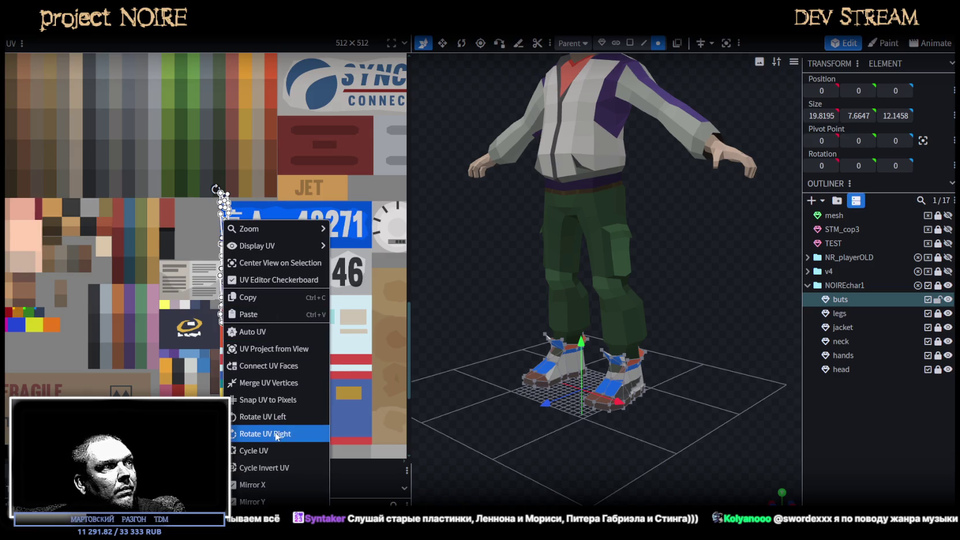
# Rotate the boot UVs a quarter turn and move them onto the dark bottom strip.
pyautogui.click(254, 431)
pyautogui.moveTo(215, 321); pyautogui.dragTo(300, 248, button='middle')
pyautogui.moveTo(368, 193); pyautogui.dragTo(264, 394)
pyautogui.scroll(3, 144, 387)
pyautogui.scroll(2, 137, 387)
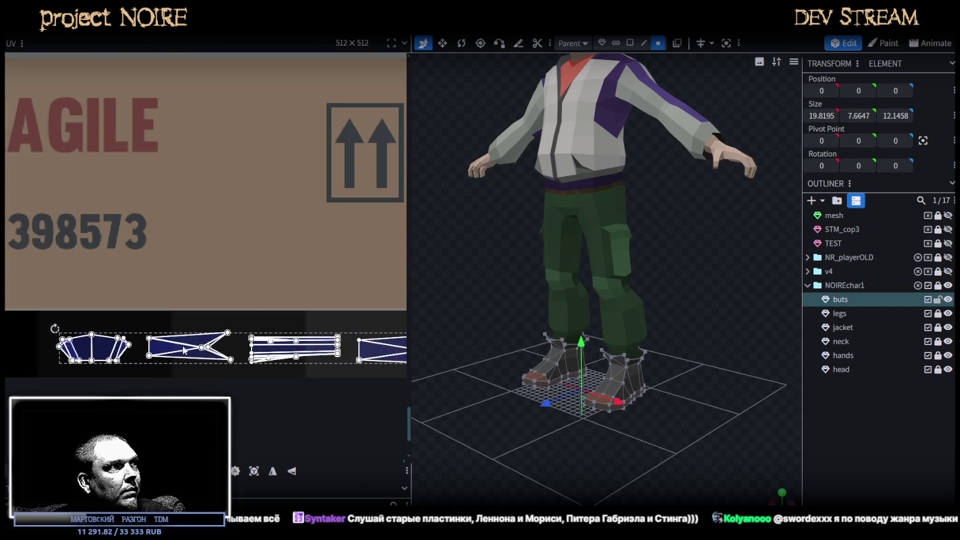
pyautogui.scroll(-2, 201, 358)
pyautogui.scroll(-2, 173, 362)
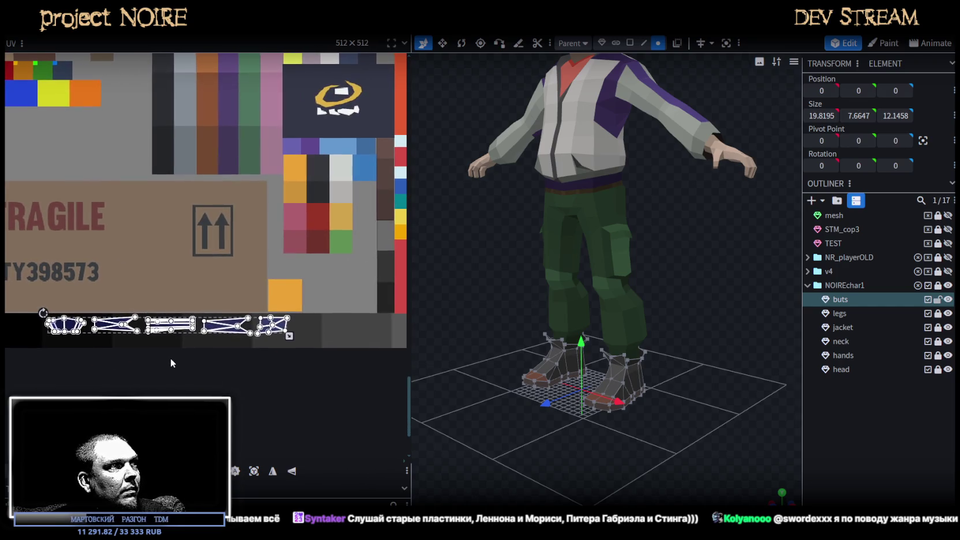
# Resize and nudge the boot UV islands to fit the grey strip below the FRAGILE box.
pyautogui.moveTo(294, 335); pyautogui.dragTo(369, 346)
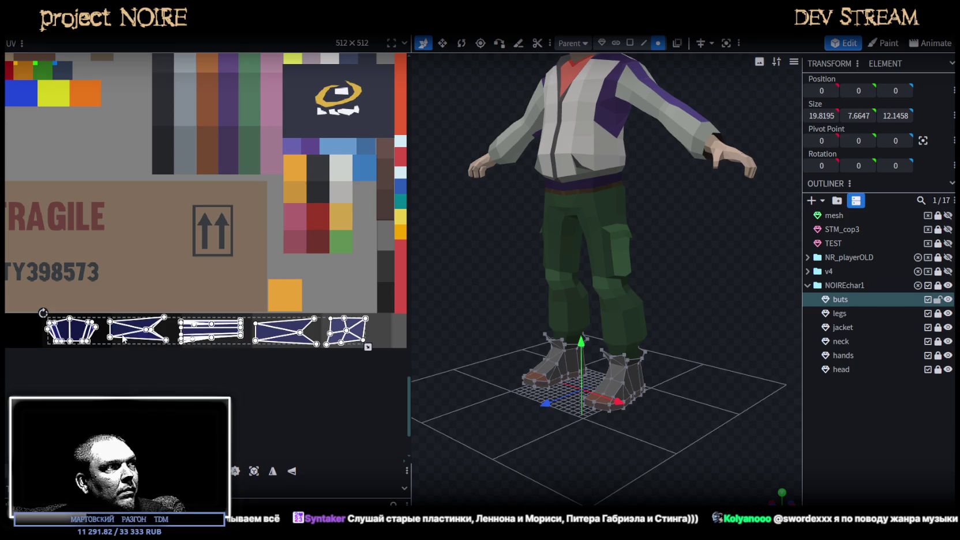
pyautogui.moveTo(123, 339); pyautogui.dragTo(130, 335)
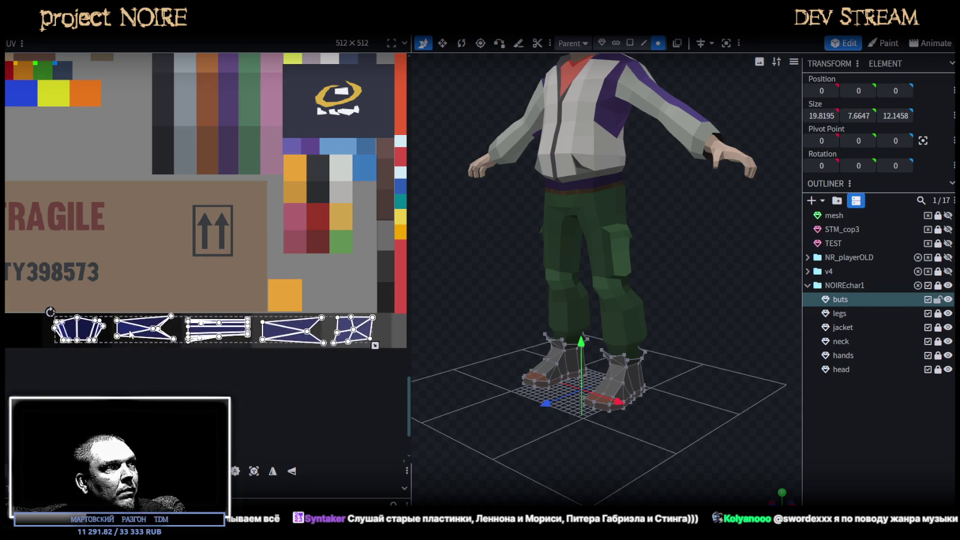
pyautogui.moveTo(375, 345); pyautogui.dragTo(368, 345)
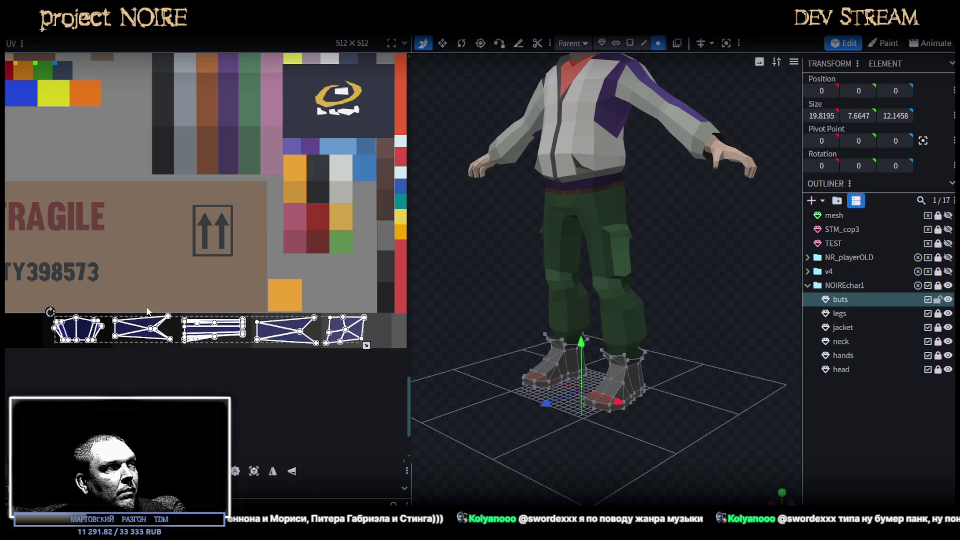
pyautogui.scroll(3, 147, 324)
pyautogui.moveTo(157, 335); pyautogui.dragTo(168, 337)
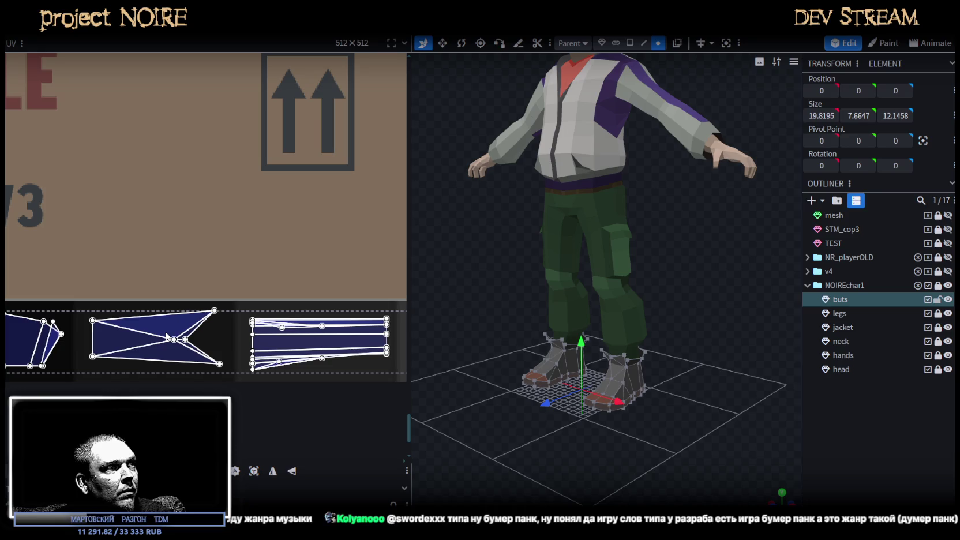
pyautogui.hscroll(3, 191, 355)
pyautogui.hscroll(3, 61, 315)
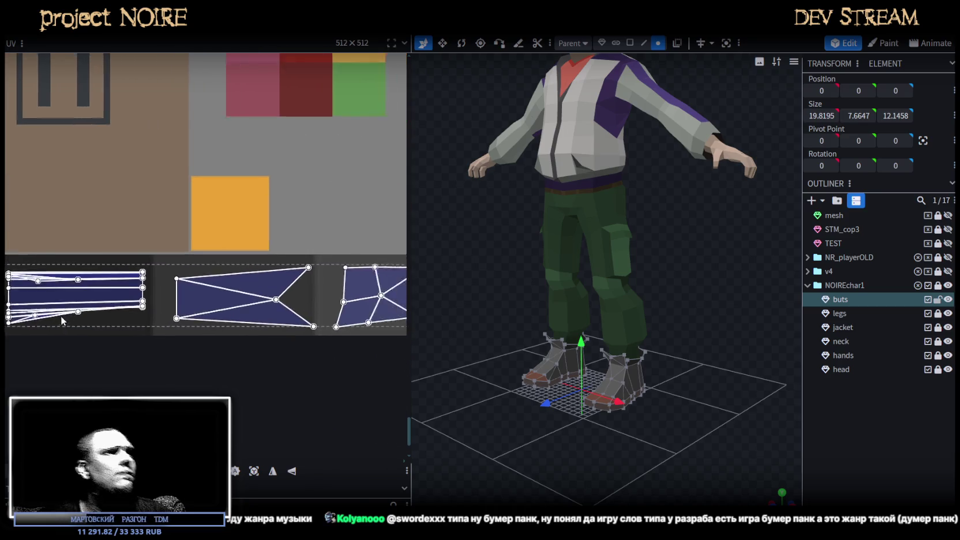
pyautogui.hscroll(3, 178, 352)
pyautogui.hscroll(3, 122, 362)
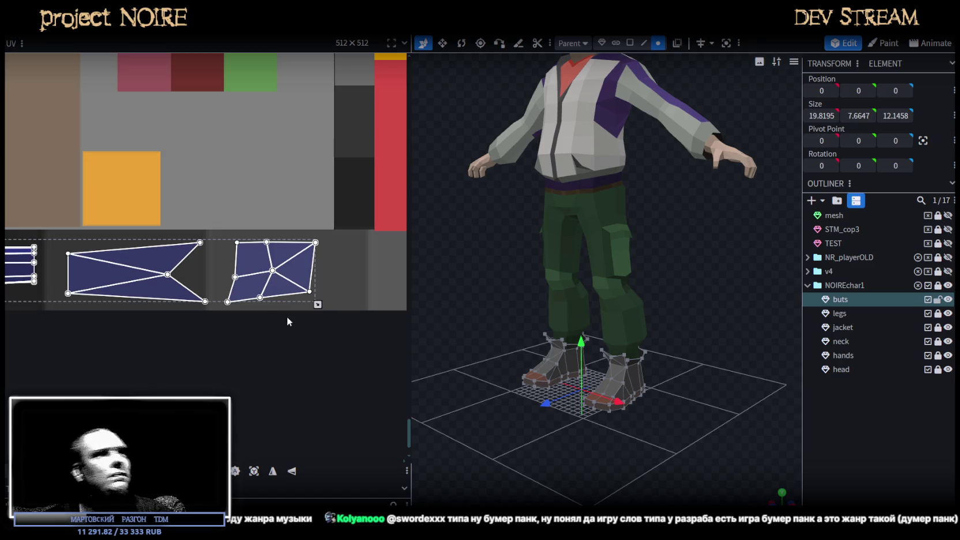
pyautogui.moveTo(317, 304); pyautogui.dragTo(305, 304)
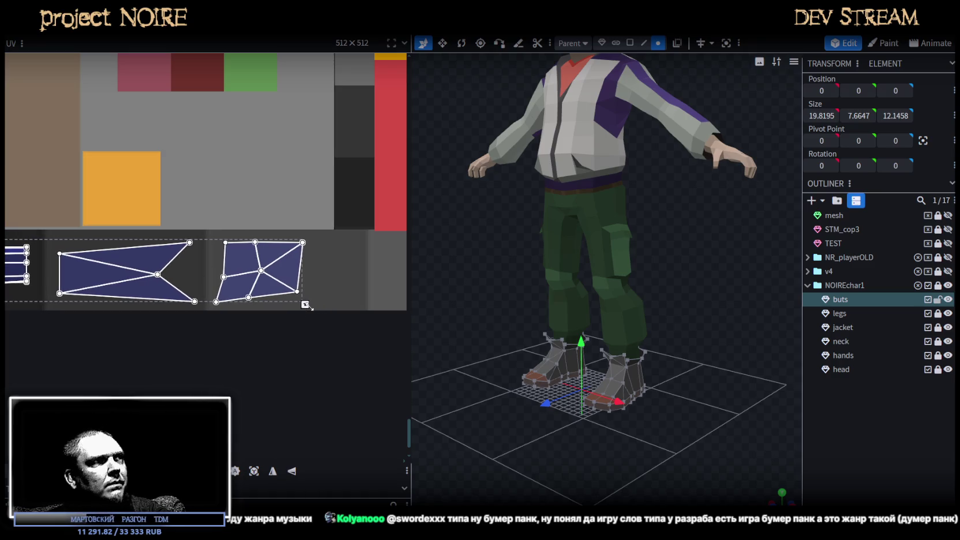
# Deselect and view the grey boots from behind and low, then reselect them.
pyautogui.click(732, 391)
pyautogui.moveTo(731, 391)
pyautogui.mouseDown()
pyautogui.moveTo(645, 356)
pyautogui.moveTo(540, 368)
pyautogui.moveTo(537, 401)
pyautogui.moveTo(645, 397)
pyautogui.moveTo(715, 414)
pyautogui.moveTo(693, 423)
pyautogui.mouseUp()
pyautogui.scroll(3, 692, 423)
pyautogui.moveTo(657, 381)
pyautogui.mouseDown()
pyautogui.moveTo(587, 377)
pyautogui.moveTo(690, 413)
pyautogui.moveTo(674, 391)
pyautogui.moveTo(700, 449)
pyautogui.moveTo(634, 424)
pyautogui.mouseUp()
pyautogui.click(635, 440)
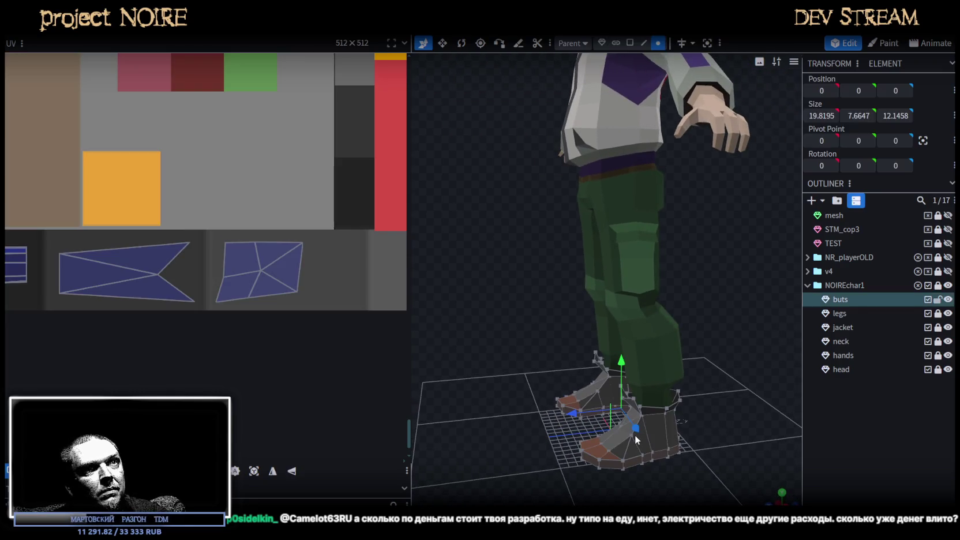
# Frame the palette in the UV editor and select all the boots' faces with Ctrl+A.
pyautogui.scroll(-5, 206, 256)
pyautogui.moveTo(270, 262); pyautogui.dragTo(256, 412, button='middle')
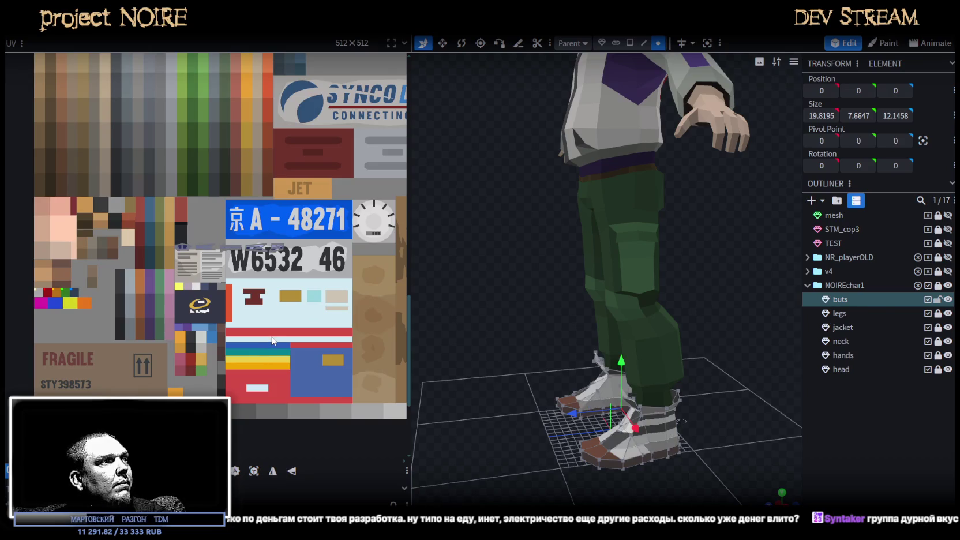
pyautogui.moveTo(316, 304); pyautogui.dragTo(278, 378)
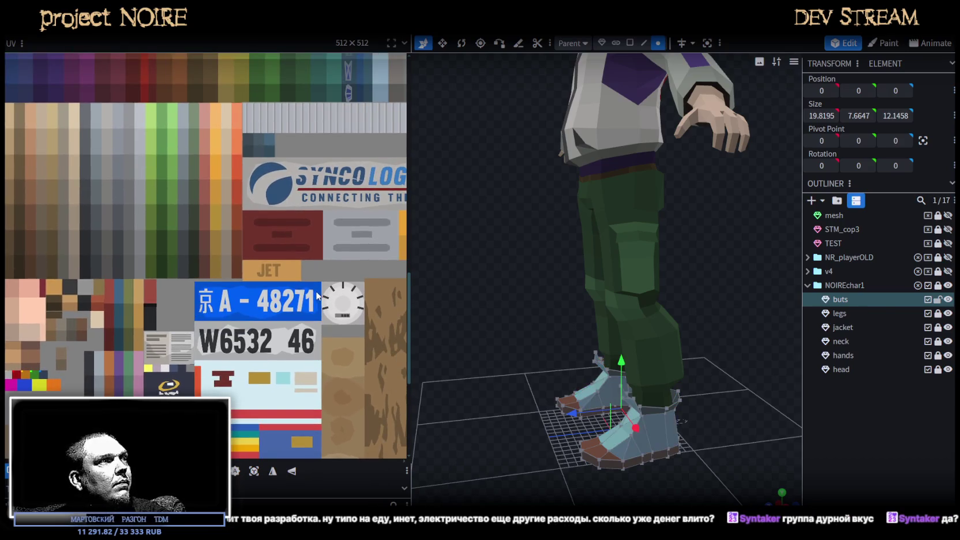
pyautogui.scroll(3, 278, 379)
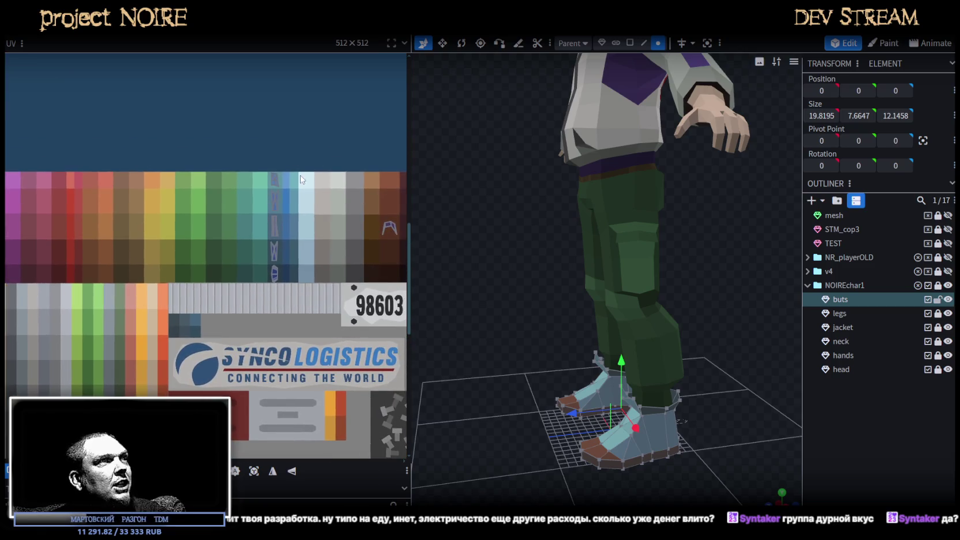
pyautogui.hotkey('ctrl', 'a')
pyautogui.hscroll(3, 290, 282)
pyautogui.hscroll(-5, 290, 282)
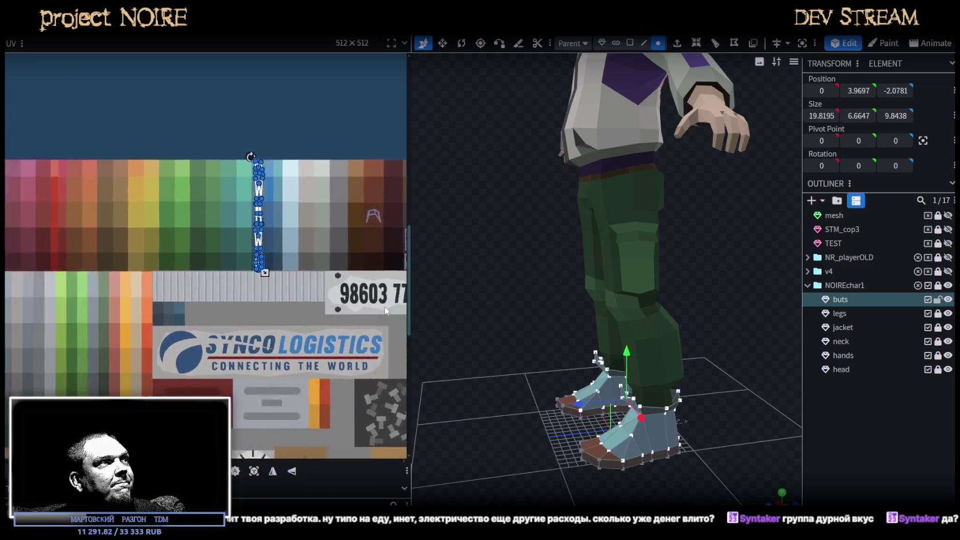
# Narrow the UV editor and drag the boot UV islands onto the yellow palette column.
pyautogui.moveTo(409, 320); pyautogui.dragTo(508, 332)
pyautogui.scroll(2, 348, 328)
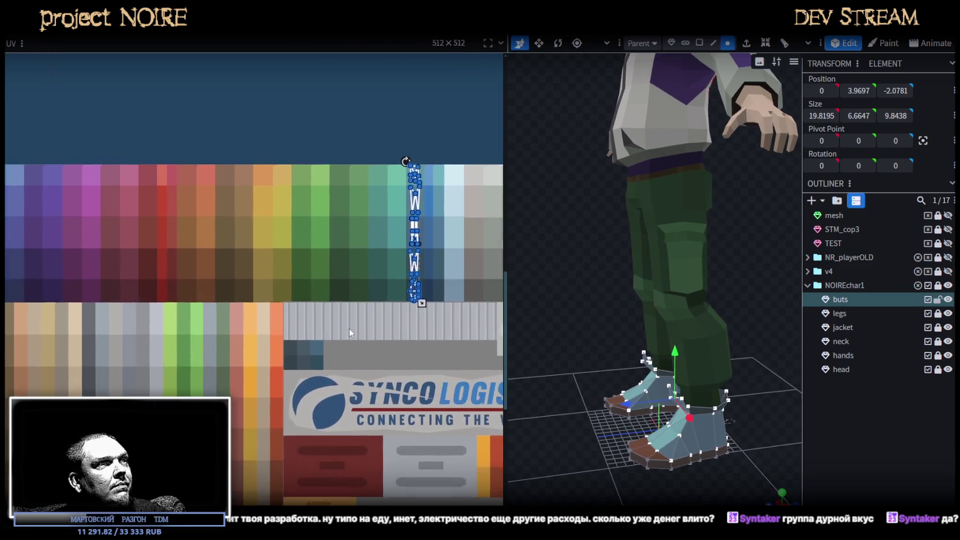
pyautogui.scroll(2, 322, 291)
pyautogui.moveTo(323, 291); pyautogui.dragTo(313, 365, button='middle')
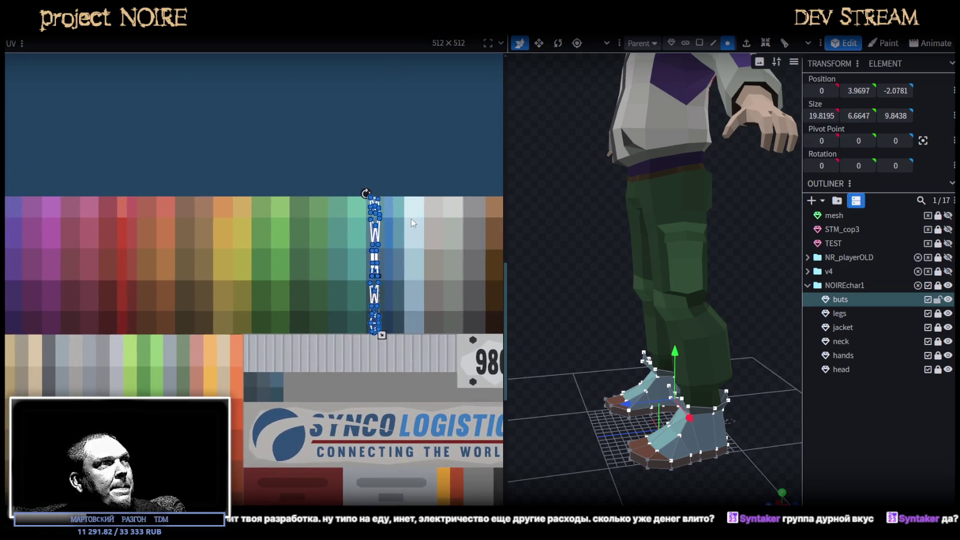
pyautogui.moveTo(429, 266); pyautogui.dragTo(410, 283, button='middle')
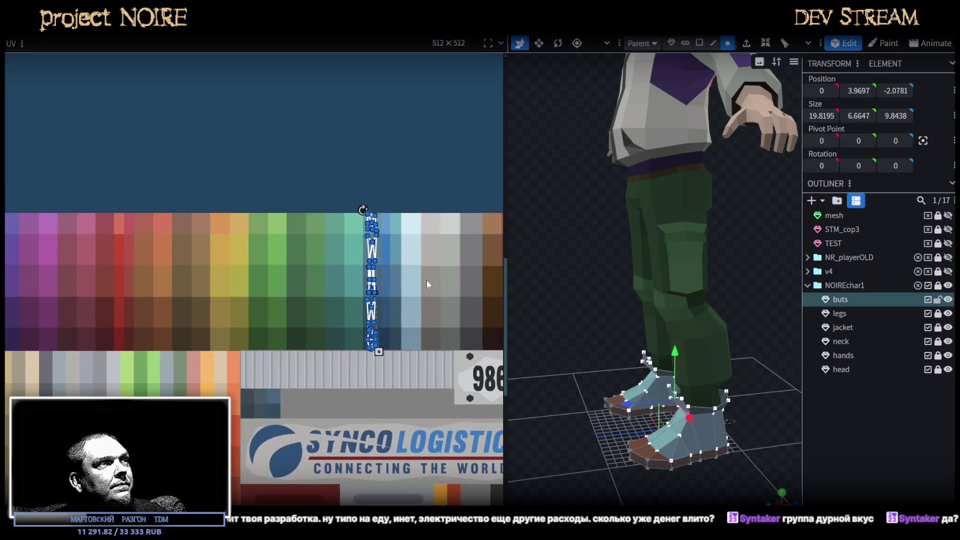
pyautogui.moveTo(373, 253); pyautogui.dragTo(240, 261)
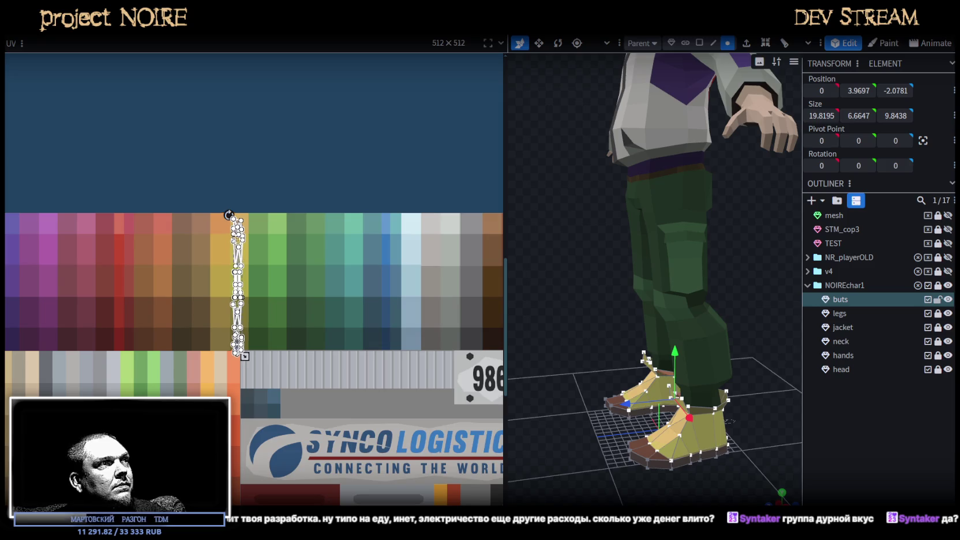
pyautogui.scroll(5, 237, 248)
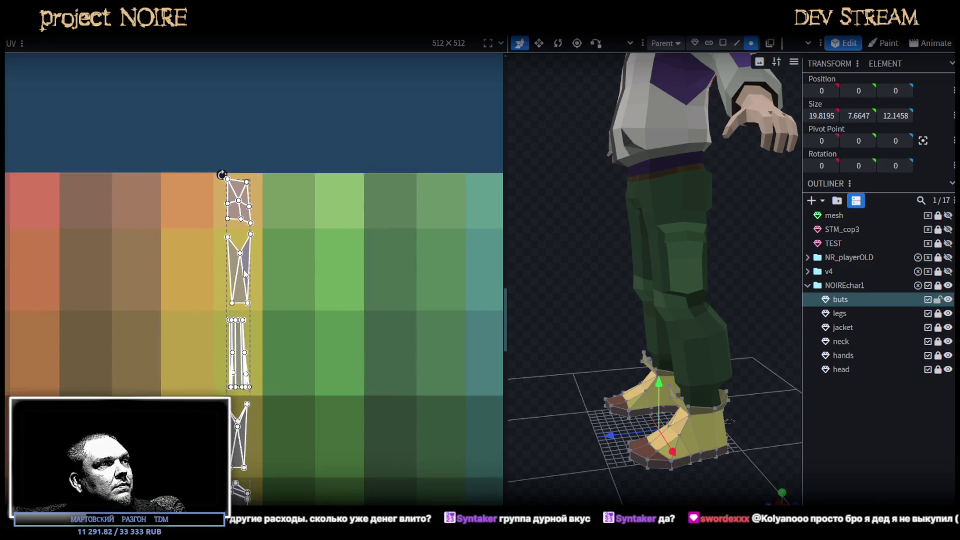
# Deselect and reselect the boots to check their new yellow-tan colour.
pyautogui.click(888, 469)
pyautogui.scroll(-2, 753, 443)
pyautogui.click(680, 408)
pyautogui.scroll(-2, 367, 309)
pyautogui.scroll(-2, 390, 311)
pyautogui.hscroll(3, 391, 316)
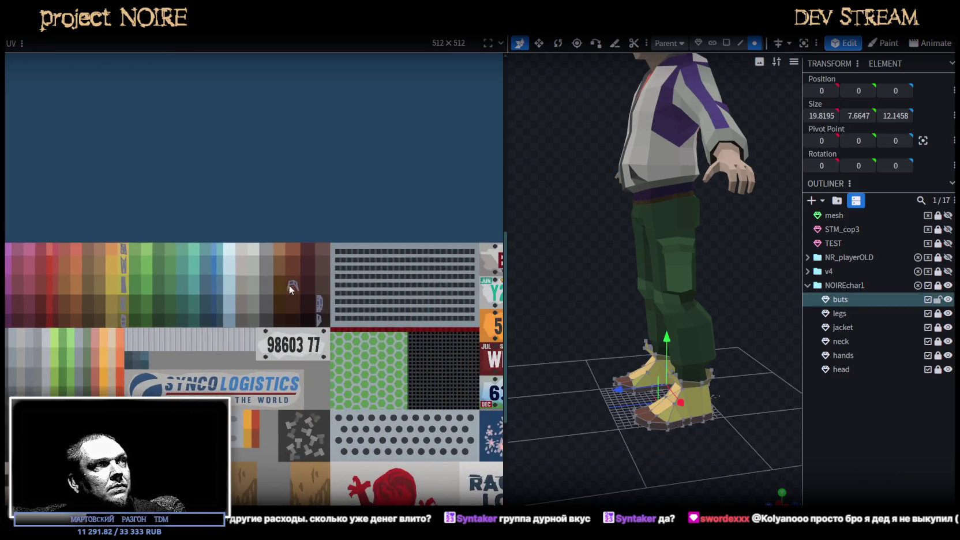
# Try moving the thin sole island to the atlas's left edge, then undo it.
pyautogui.scroll(2, 313, 285)
pyautogui.moveTo(312, 284); pyautogui.dragTo(337, 339)
pyautogui.scroll(2, 336, 339)
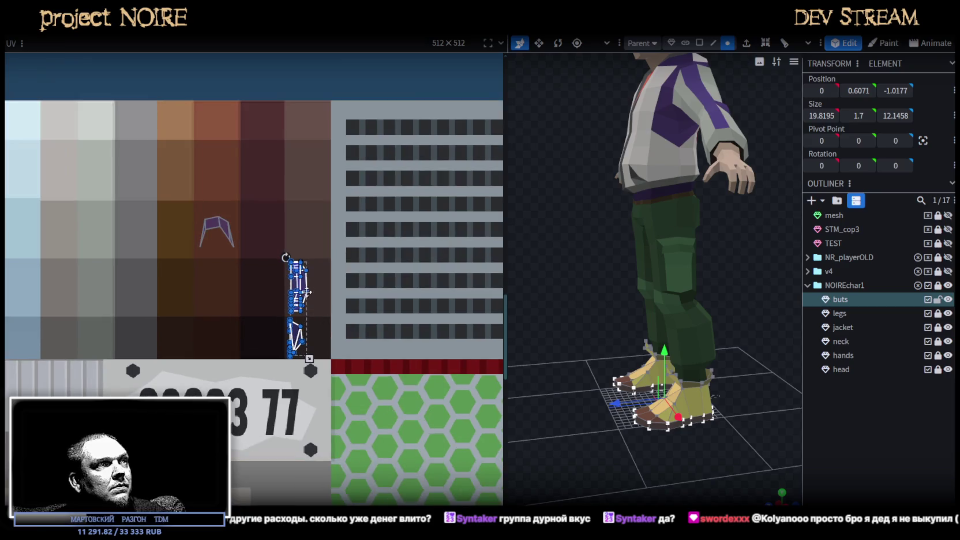
pyautogui.moveTo(306, 285); pyautogui.dragTo(36, 294)
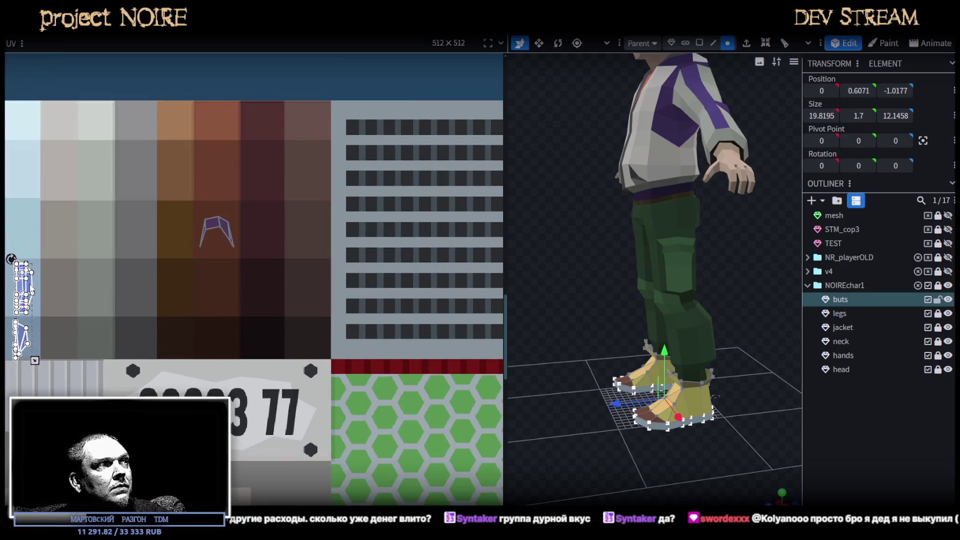
pyautogui.hscroll(-3, 404, 346)
pyautogui.hotkey('ctrl', 'z')
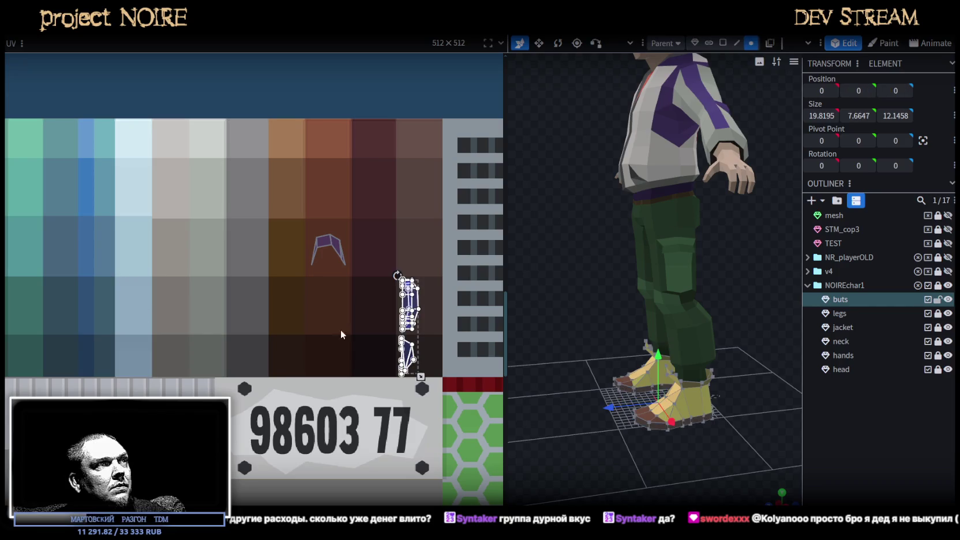
# Move all the boots' UV islands onto the light blue and grey swatches.
pyautogui.hotkey('ctrl', 'a')
pyautogui.scroll(-2, 384, 328)
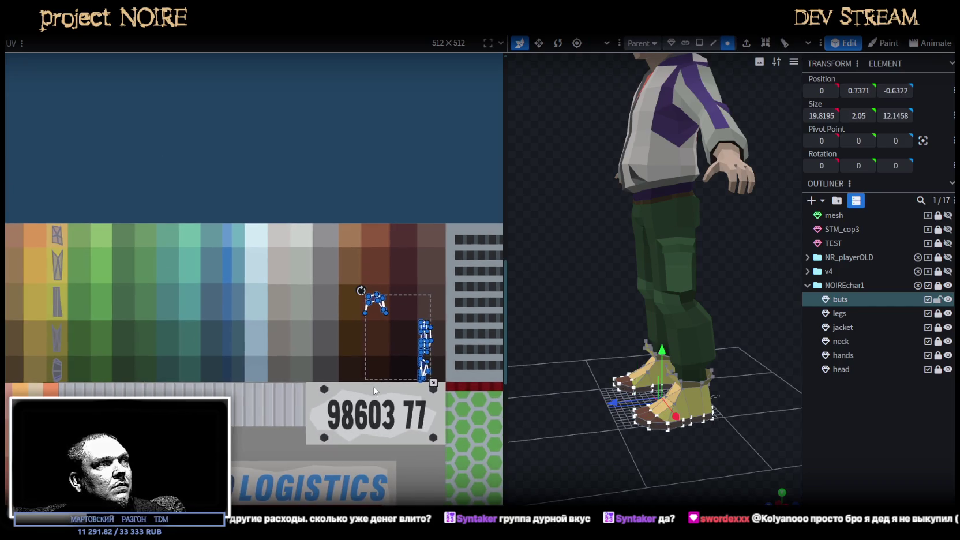
pyautogui.hscroll(-1, 384, 329)
pyautogui.scroll(2, 383, 329)
pyautogui.moveTo(384, 328); pyautogui.dragTo(88, 257)
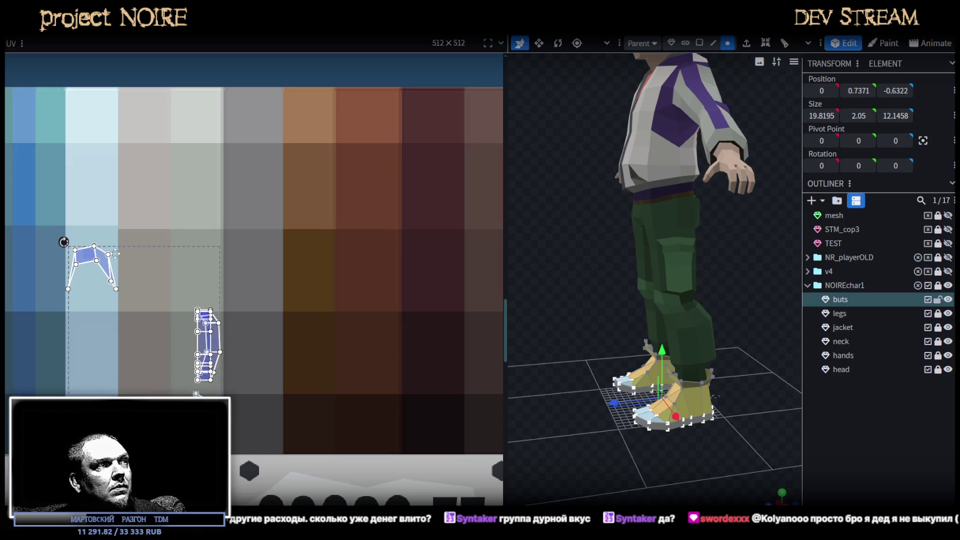
# Check the sole and toe-cap islands on the buts mesh and orbit to view the pale soles.
pyautogui.click(207, 363)
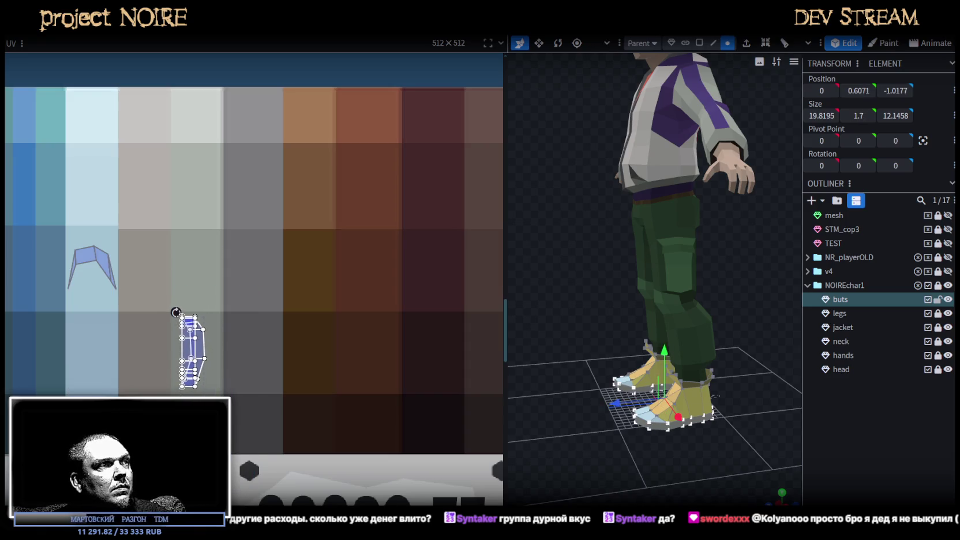
pyautogui.click(720, 456)
pyautogui.moveTo(720, 455)
pyautogui.mouseDown()
pyautogui.moveTo(687, 468)
pyautogui.moveTo(715, 440)
pyautogui.moveTo(682, 471)
pyautogui.mouseUp()
pyautogui.click(680, 417)
pyautogui.scroll(-3, 167, 311)
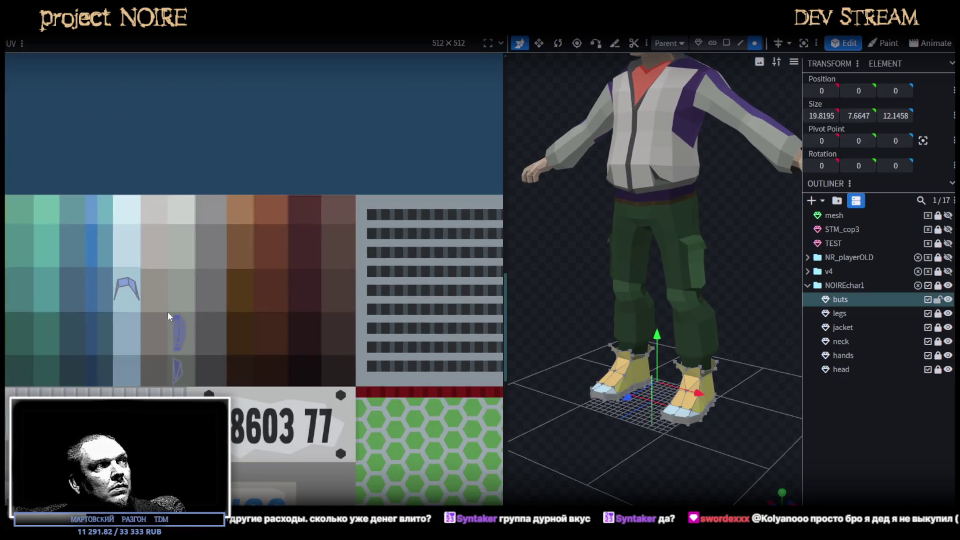
pyautogui.click(210, 302)
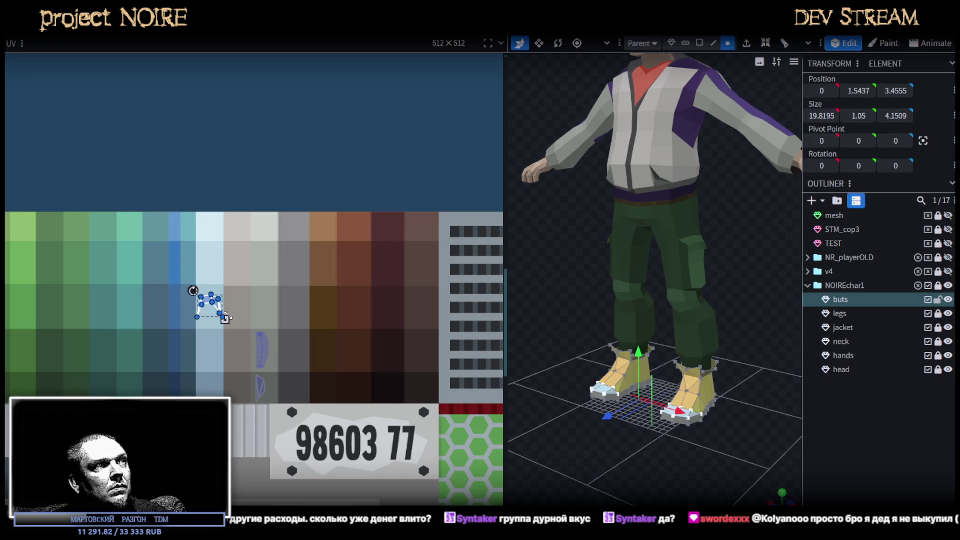
pyautogui.scroll(1, 225, 316)
pyautogui.scroll(1, 215, 307)
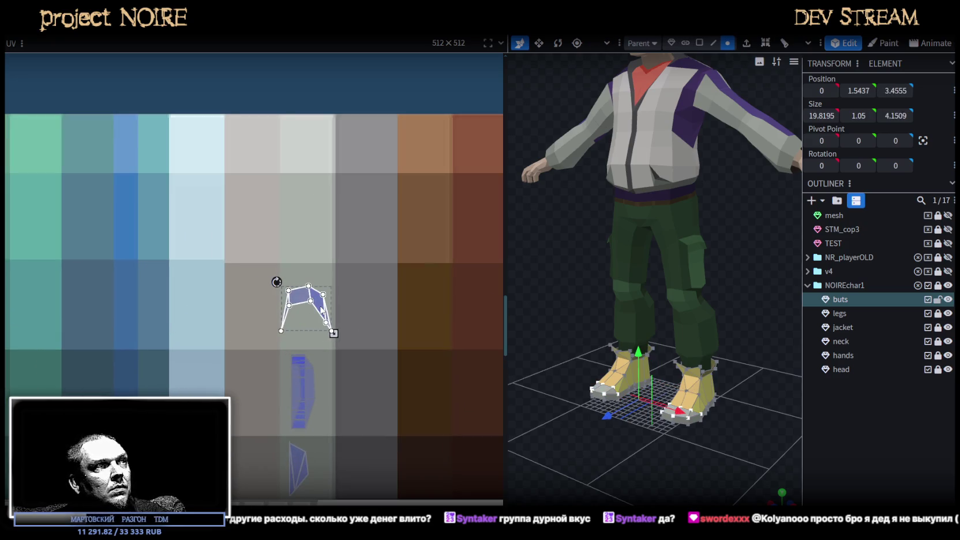
pyautogui.click(767, 447)
pyautogui.moveTo(767, 448)
pyautogui.mouseDown()
pyautogui.moveTo(597, 362)
pyautogui.moveTo(725, 485)
pyautogui.moveTo(645, 482)
pyautogui.moveTo(629, 437)
pyautogui.moveTo(630, 462)
pyautogui.moveTo(658, 445)
pyautogui.moveTo(687, 350)
pyautogui.moveTo(715, 349)
pyautogui.moveTo(718, 381)
pyautogui.moveTo(629, 211)
pyautogui.mouseUp()
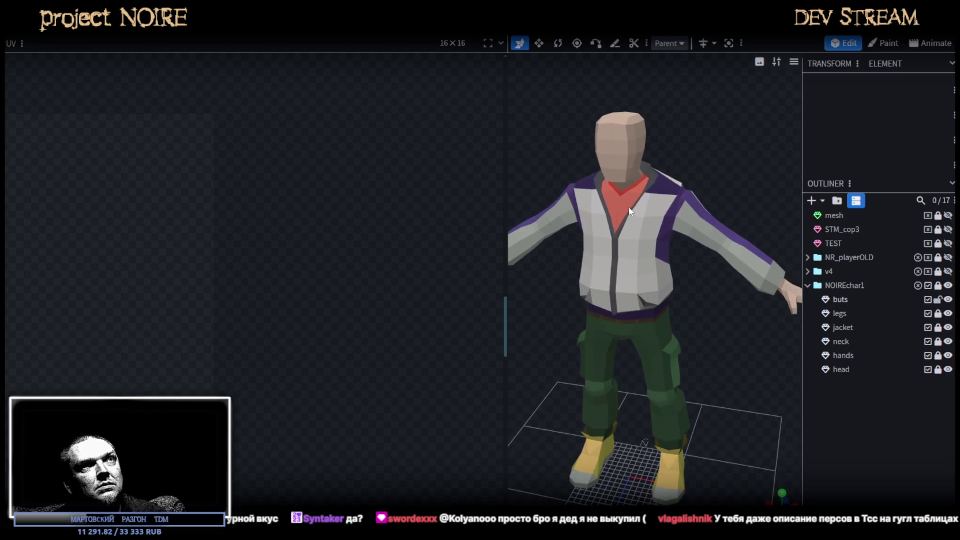
# Select the jacket mesh and box-select its red collar UV island.
pyautogui.scroll(-2, 600, 340)
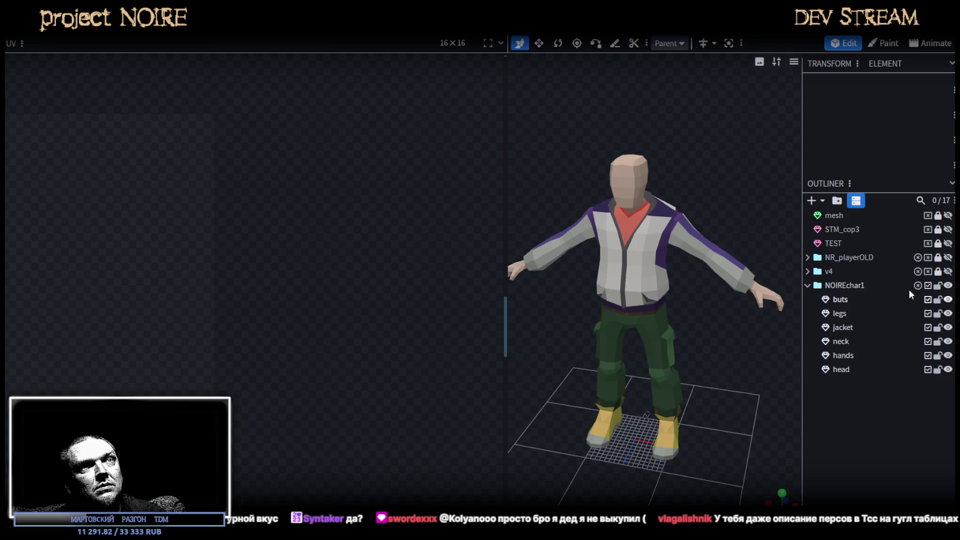
pyautogui.click(646, 259)
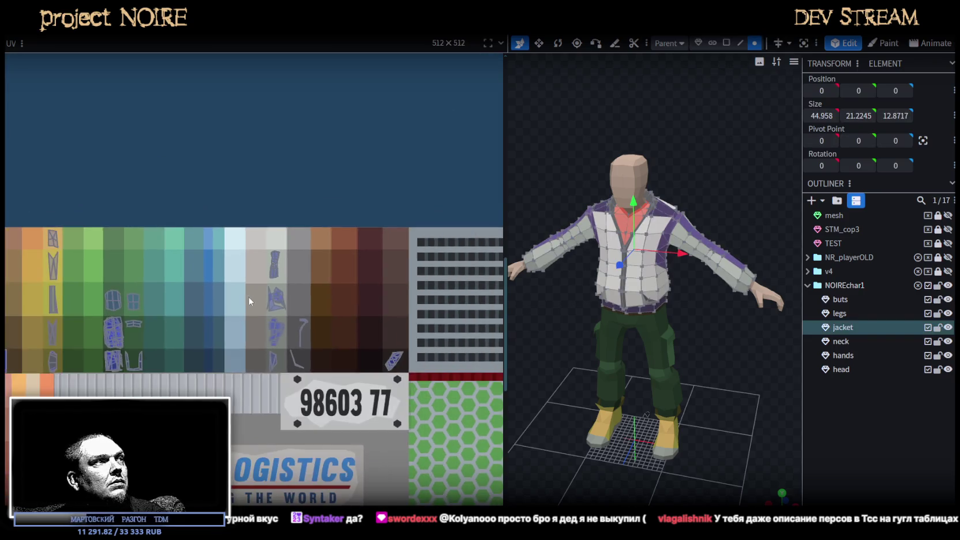
pyautogui.moveTo(248, 296); pyautogui.dragTo(482, 304, button='middle')
pyautogui.scroll(2, 231, 264)
pyautogui.moveTo(182, 281); pyautogui.dragTo(58, 213)
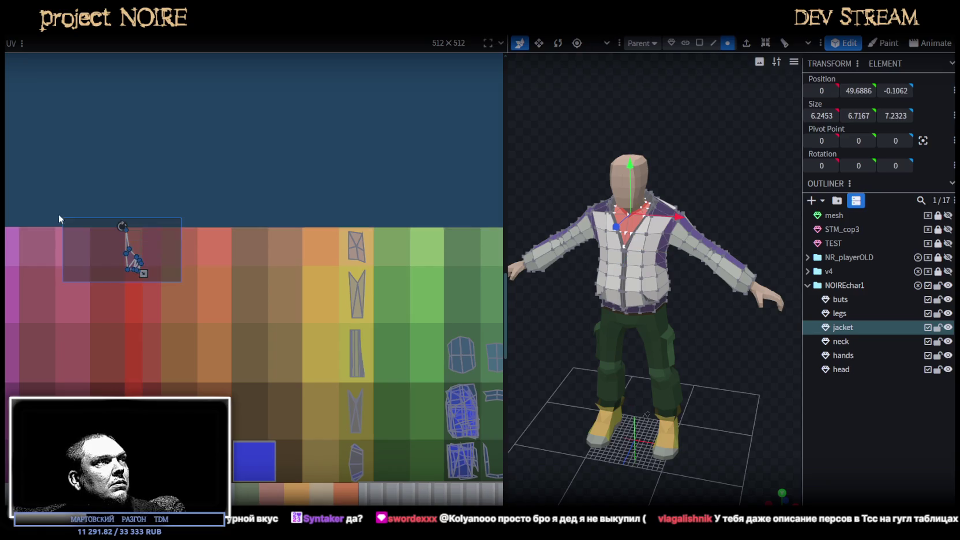
pyautogui.scroll(-2, 176, 241)
pyautogui.scroll(-2, 170, 253)
pyautogui.scroll(-1, 167, 263)
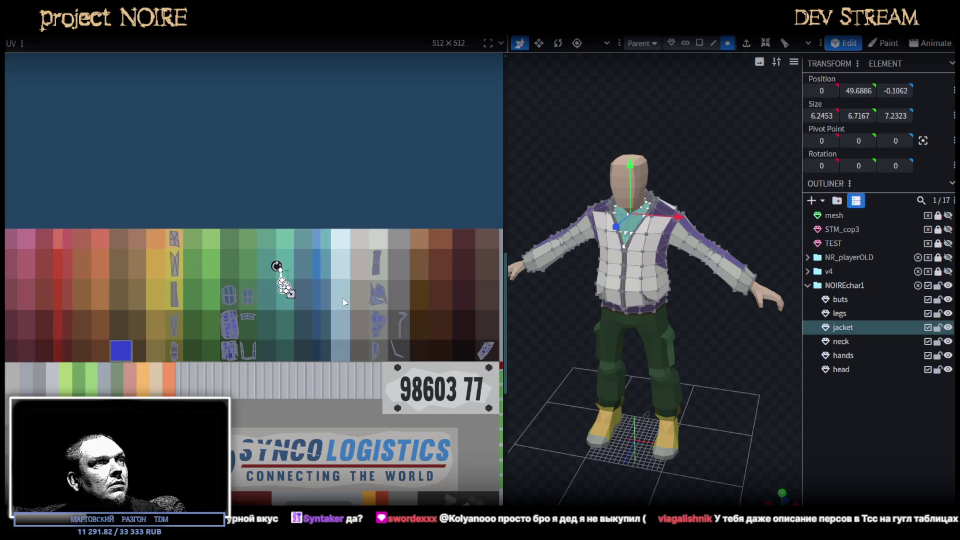
pyautogui.scroll(1, 459, 328)
pyautogui.scroll(1, 421, 307)
pyautogui.scroll(1, 435, 311)
pyautogui.scroll(1, 313, 257)
pyautogui.scroll(1, 323, 254)
# Drag the collar island onto the darker blue swatch and nudge it slightly down.
pyautogui.moveTo(343, 294); pyautogui.dragTo(282, 306)
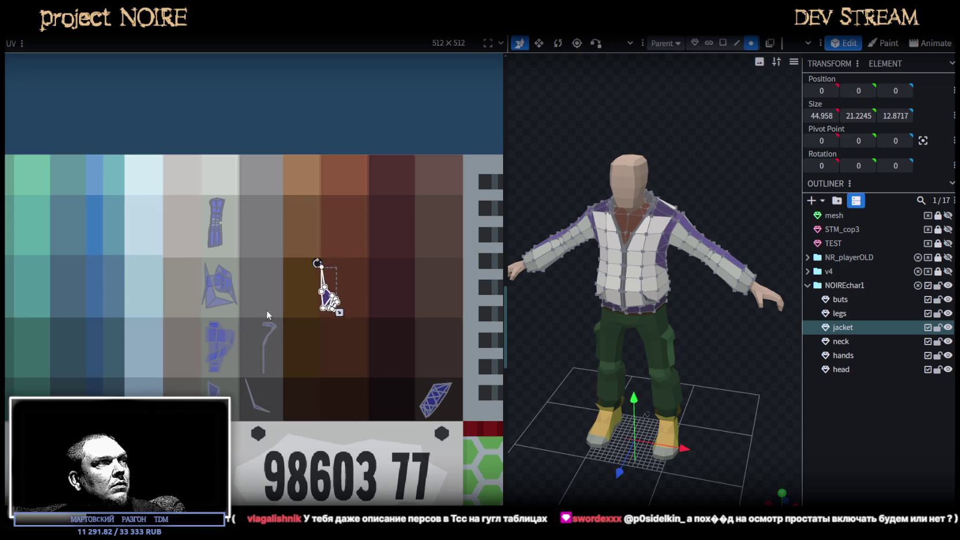
pyautogui.scroll(1, 137, 370)
pyautogui.scroll(1, 145, 372)
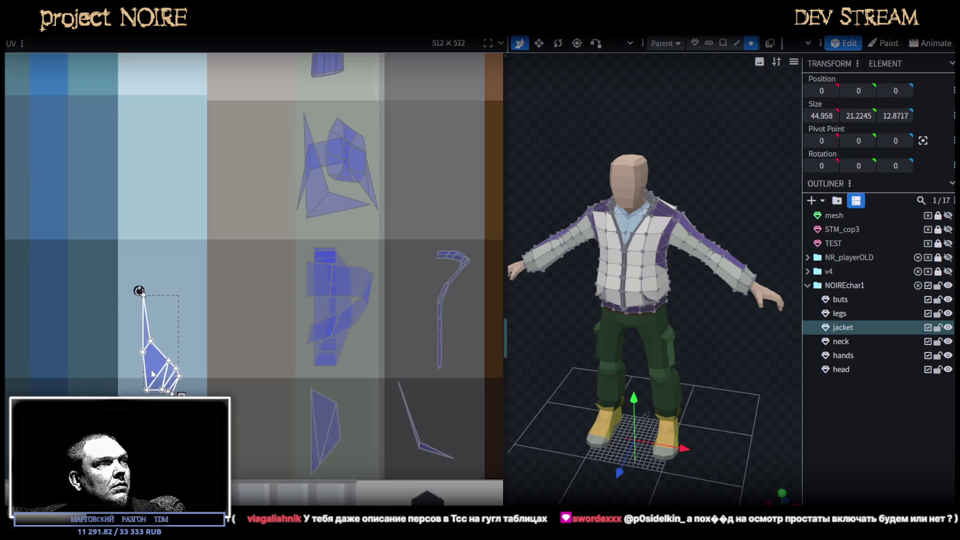
pyautogui.moveTo(152, 372); pyautogui.dragTo(87, 372)
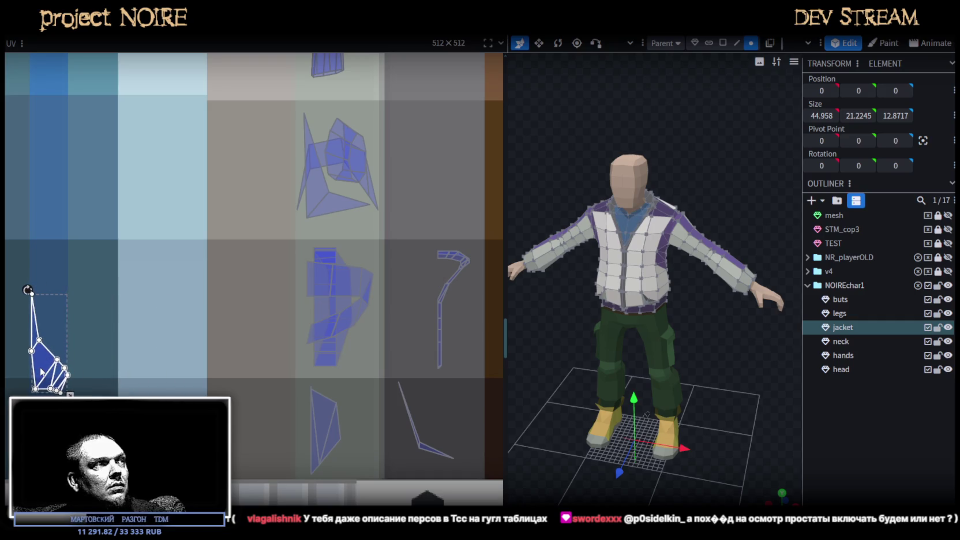
pyautogui.scroll(1, 42, 372)
pyautogui.scroll(1, 23, 359)
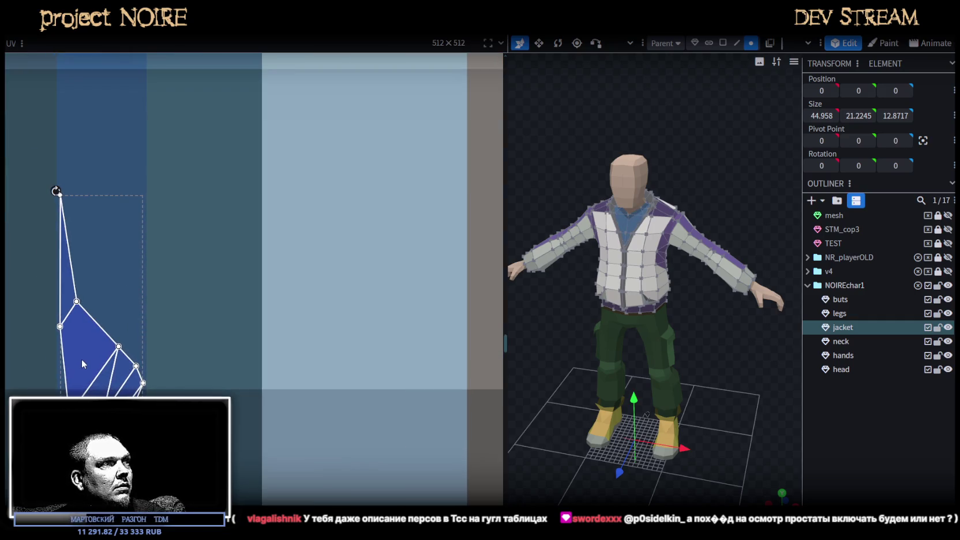
pyautogui.moveTo(82, 360); pyautogui.dragTo(80, 366)
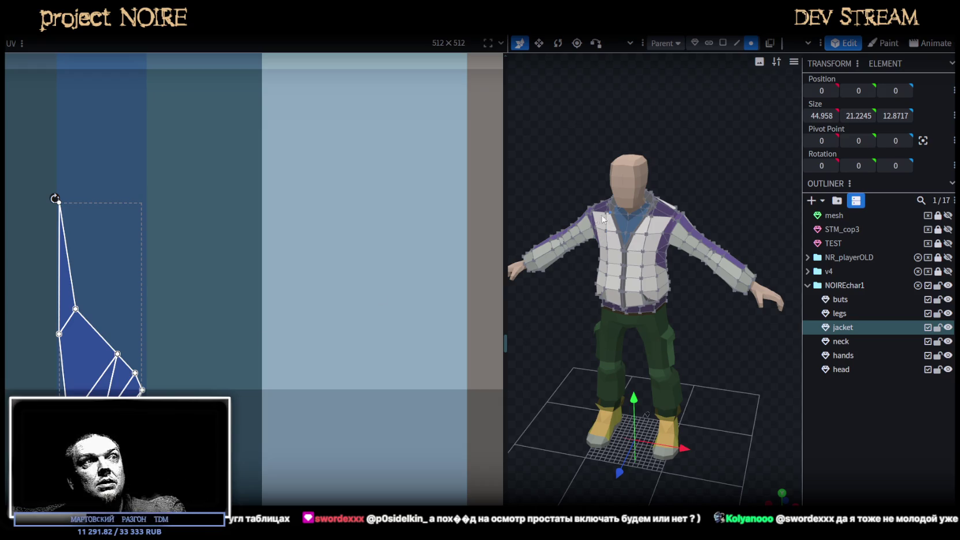
pyautogui.moveTo(510, 203); pyautogui.dragTo(252, 198)
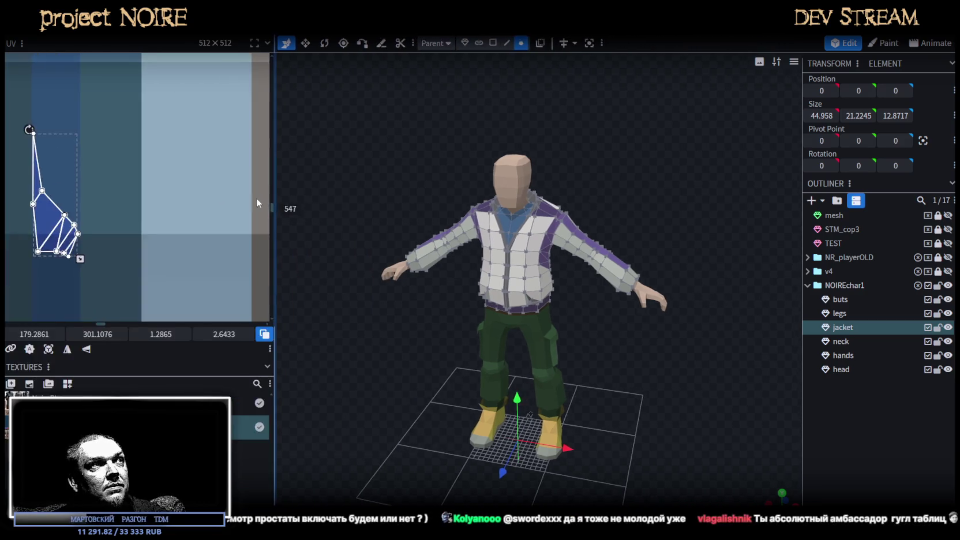
# Shift one collar triangle's left UV vertices slightly right, to about 177.7, 295.2.
pyautogui.scroll(3, 646, 355)
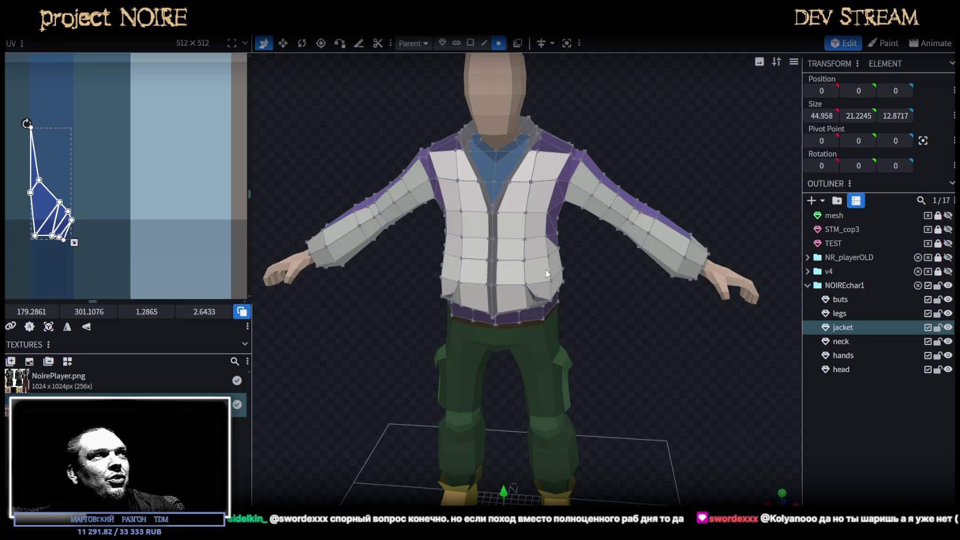
pyautogui.hscroll(-1, 164, 192)
pyautogui.scroll(2, 71, 162)
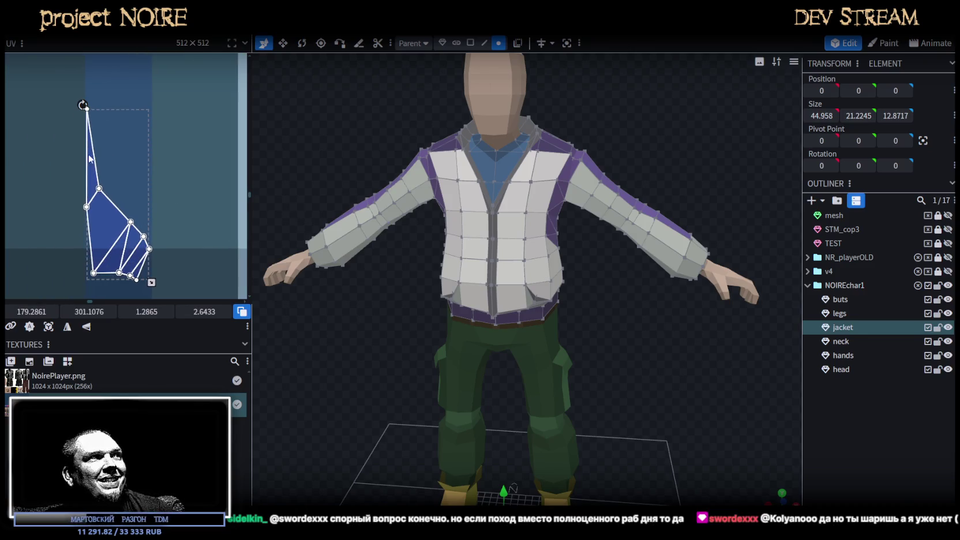
pyautogui.click(107, 216)
pyautogui.scroll(1, 104, 211)
pyautogui.scroll(1, 101, 196)
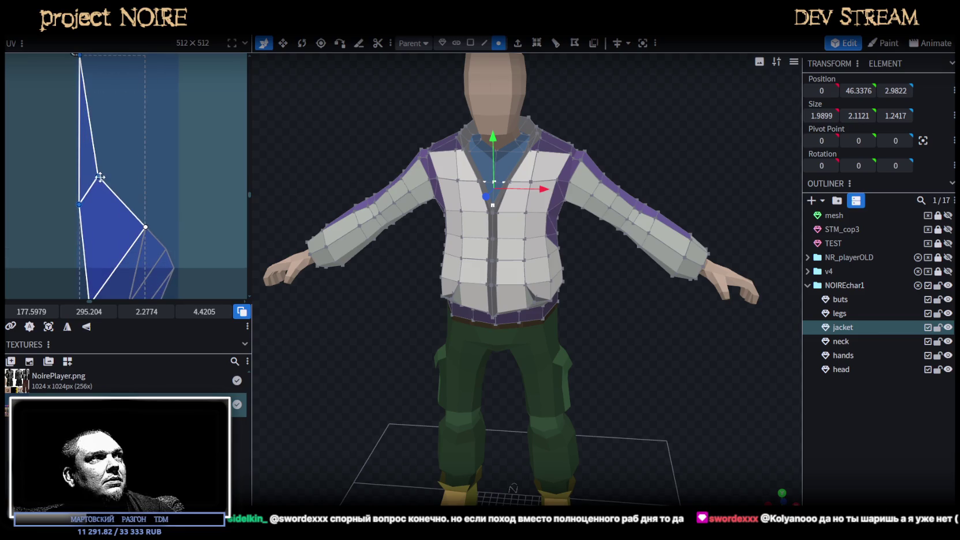
pyautogui.moveTo(100, 174); pyautogui.dragTo(102, 174)
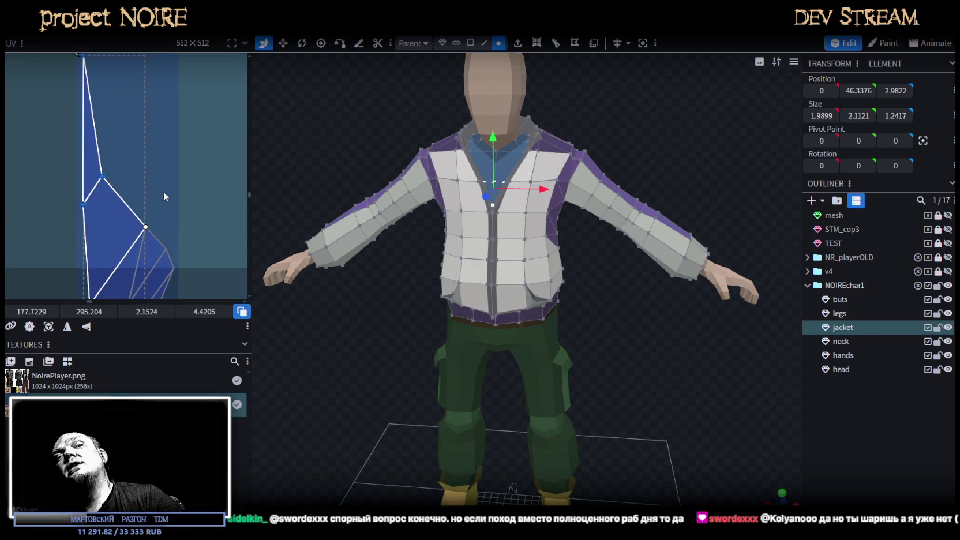
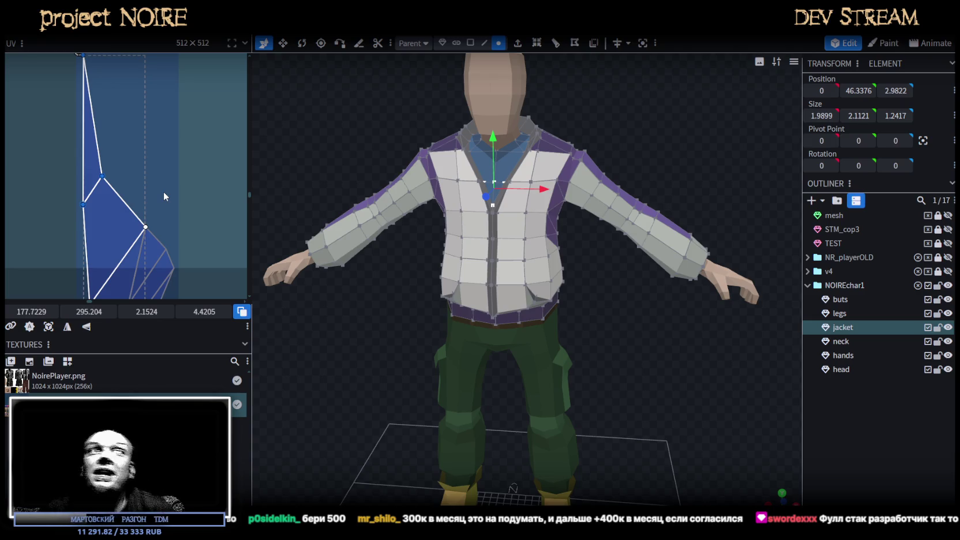
# In face mode, select the left and right pocket faces on the jacket hem beside the zip.
pyautogui.moveTo(620, 350); pyautogui.dragTo(594, 332)
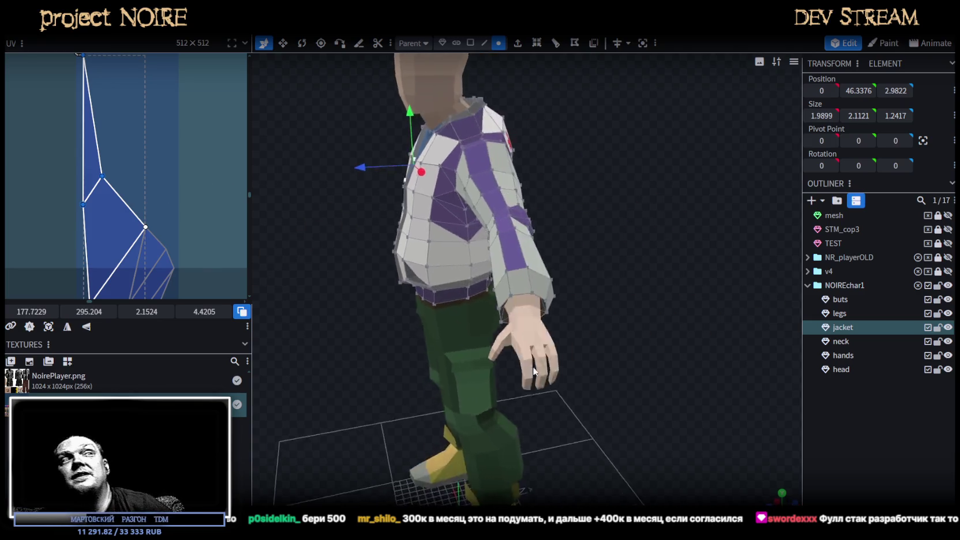
pyautogui.scroll(3, 593, 332)
pyautogui.scroll(2, 640, 317)
pyautogui.moveTo(659, 322); pyautogui.dragTo(470, 154)
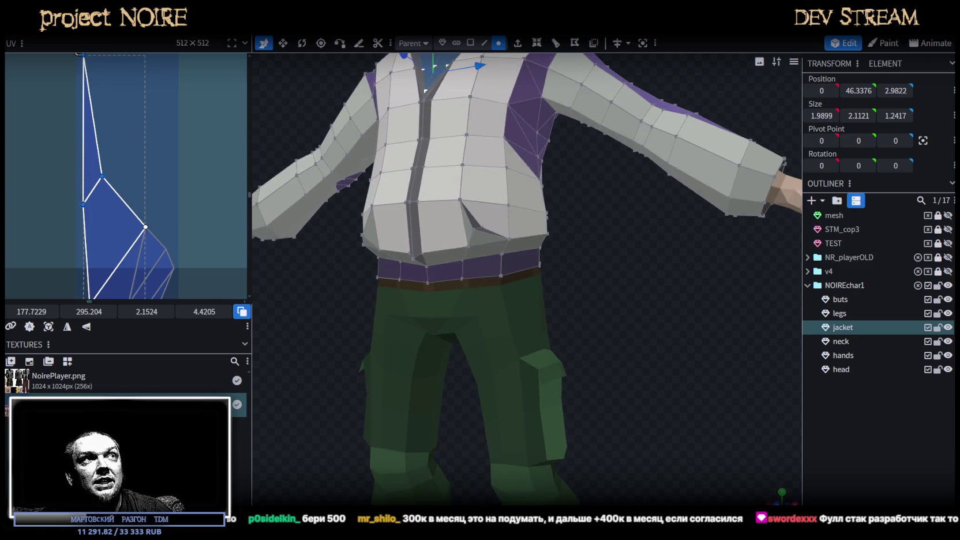
pyautogui.press('3')
pyautogui.moveTo(534, 181); pyautogui.dragTo(606, 251)
pyautogui.click(522, 224)
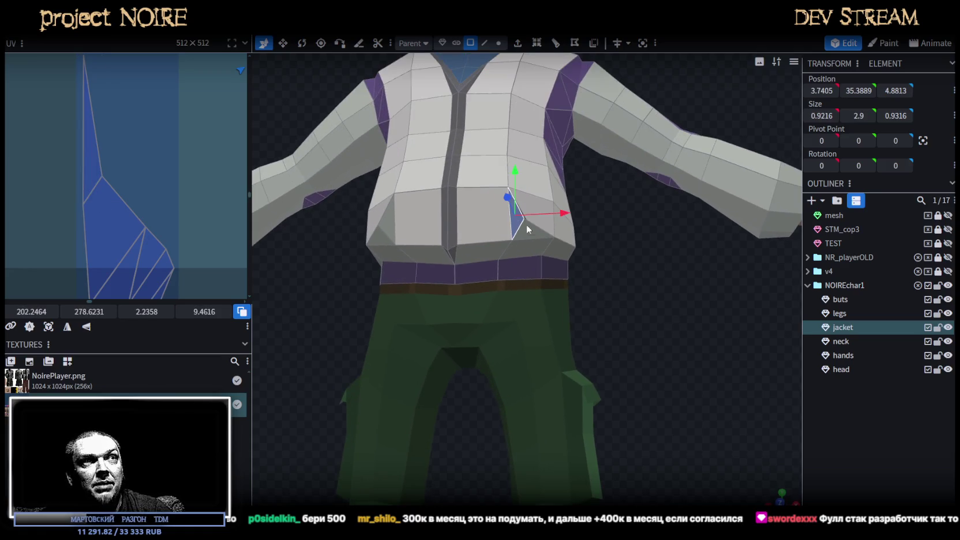
pyautogui.keyDown('shift'); pyautogui.click(392, 228); pyautogui.keyUp('shift')
pyautogui.moveTo(412, 224)
pyautogui.mouseDown()
pyautogui.moveTo(606, 282)
pyautogui.moveTo(565, 301)
pyautogui.mouseUp()
pyautogui.scroll(3, 592, 288)
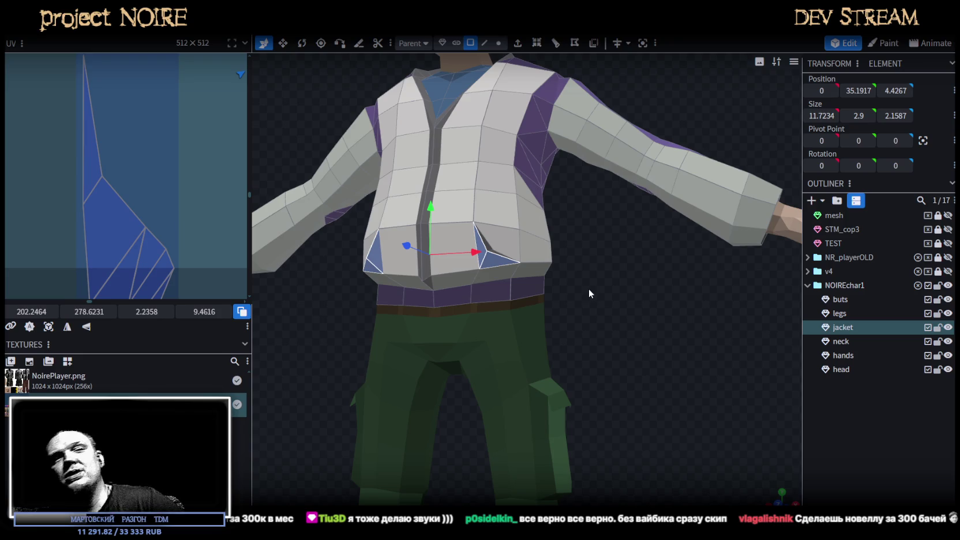
# Check a jacket hem vertex in vertex mode and save the model as NoireNPC.bbmodel.
pyautogui.moveTo(602, 200); pyautogui.dragTo(591, 285)
pyautogui.scroll(3, 590, 286)
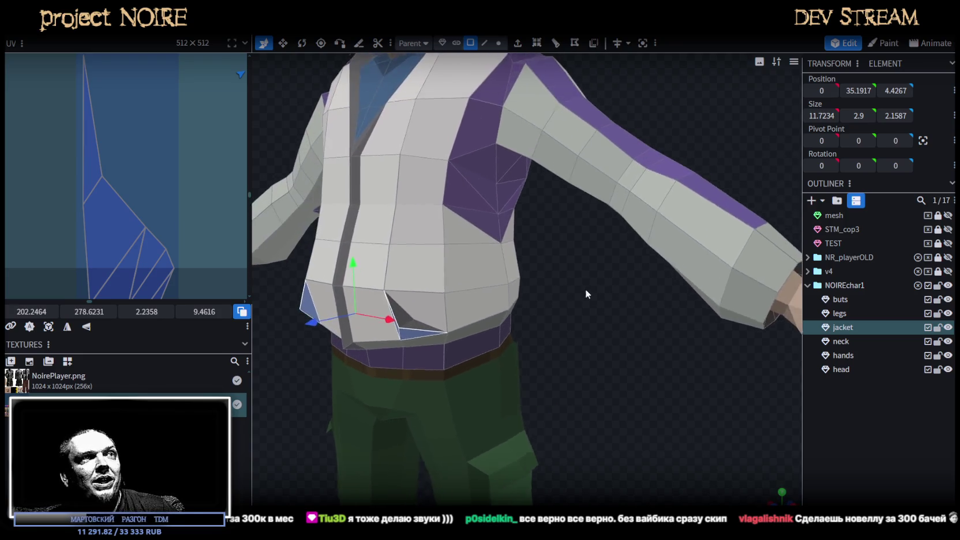
pyautogui.click(498, 43)
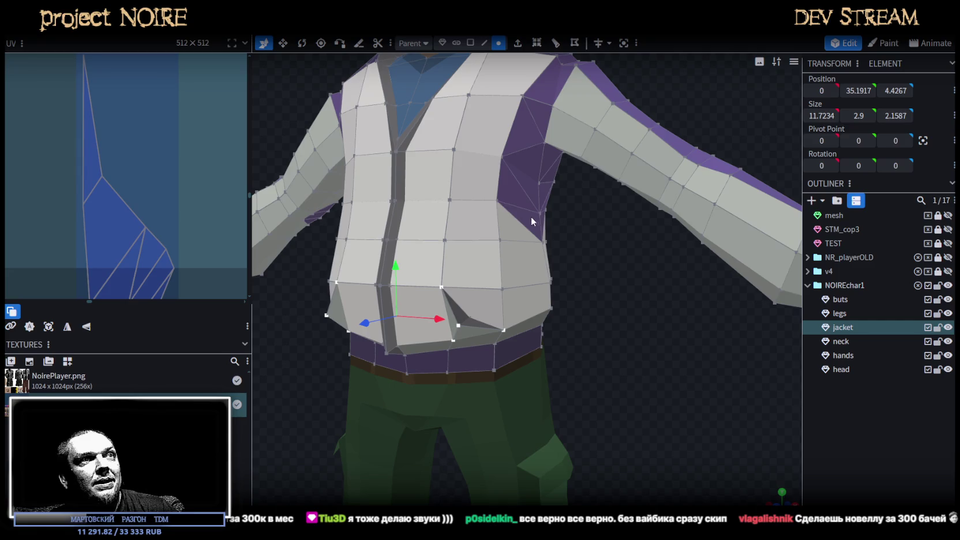
pyautogui.click(476, 197)
pyautogui.moveTo(537, 243)
pyautogui.mouseDown()
pyautogui.moveTo(566, 278)
pyautogui.moveTo(561, 249)
pyautogui.moveTo(542, 266)
pyautogui.moveTo(611, 272)
pyautogui.moveTo(605, 284)
pyautogui.mouseUp()
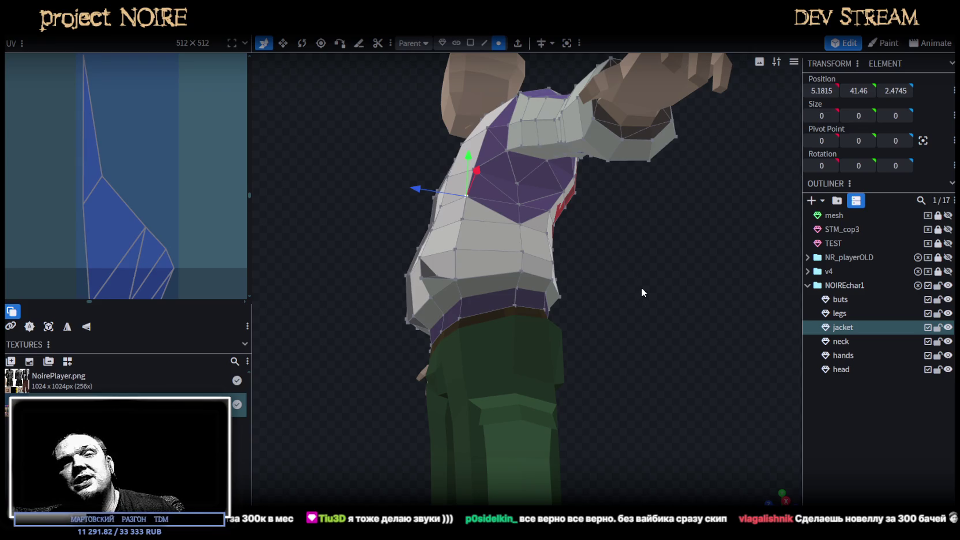
pyautogui.moveTo(641, 287)
pyautogui.mouseDown()
pyautogui.moveTo(631, 311)
pyautogui.moveTo(658, 306)
pyautogui.moveTo(770, 357)
pyautogui.moveTo(790, 342)
pyautogui.mouseUp()
pyautogui.hotkey('ctrl', 's')
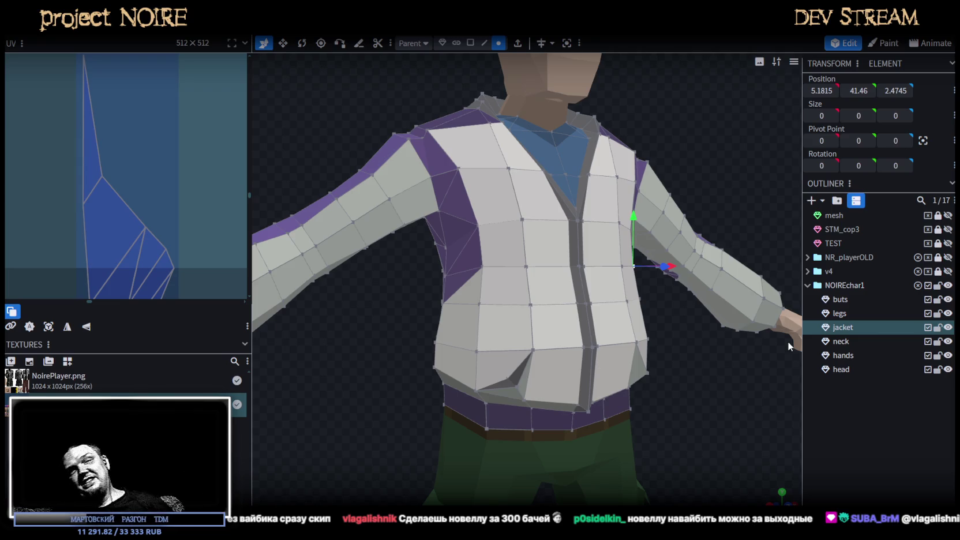
# Check a vertex on the jacket's side from a front view.
pyautogui.moveTo(702, 363)
pyautogui.mouseDown(button='middle')
pyautogui.moveTo(621, 344)
pyautogui.moveTo(647, 375)
pyautogui.moveTo(596, 376)
pyautogui.moveTo(556, 353)
pyautogui.moveTo(579, 294)
pyautogui.moveTo(736, 386)
pyautogui.moveTo(711, 386)
pyautogui.moveTo(623, 342)
pyautogui.mouseUp(button='middle')
pyautogui.click(569, 286)
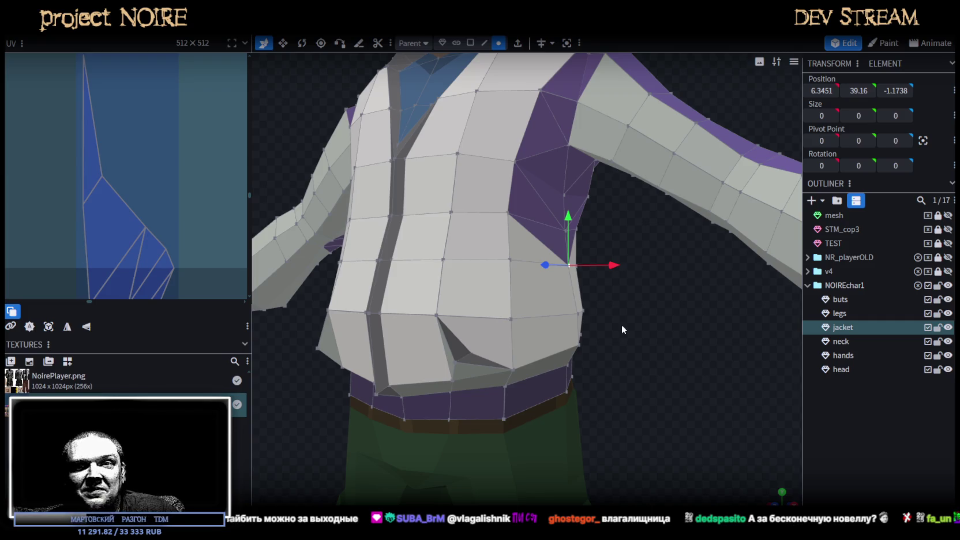
pyautogui.moveTo(623, 316); pyautogui.dragTo(611, 229, button='middle')
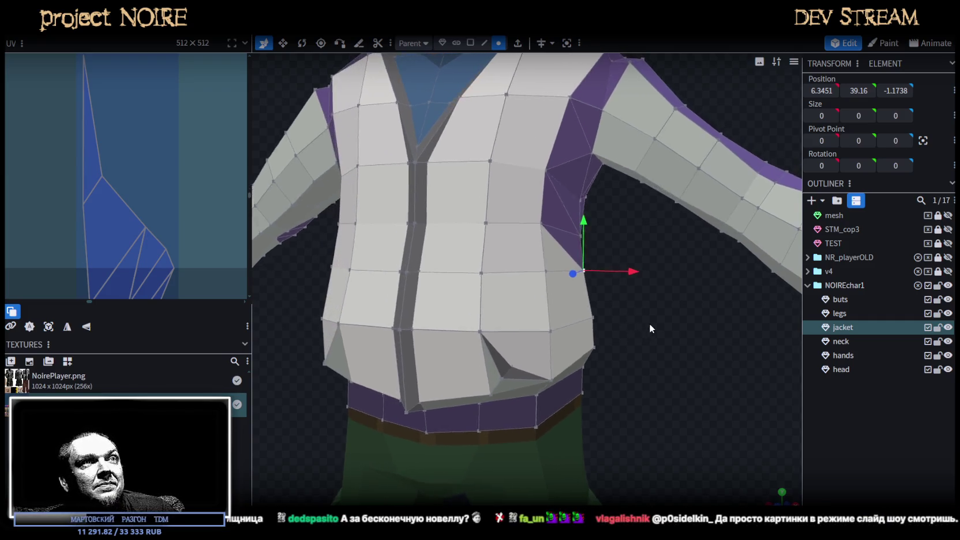
pyautogui.moveTo(596, 237)
pyautogui.mouseDown()
pyautogui.moveTo(676, 357)
pyautogui.moveTo(704, 354)
pyautogui.moveTo(673, 341)
pyautogui.moveTo(337, 339)
pyautogui.moveTo(619, 338)
pyautogui.moveTo(643, 356)
pyautogui.mouseUp()
pyautogui.scroll(-3, 692, 349)
pyautogui.scroll(-3, 658, 352)
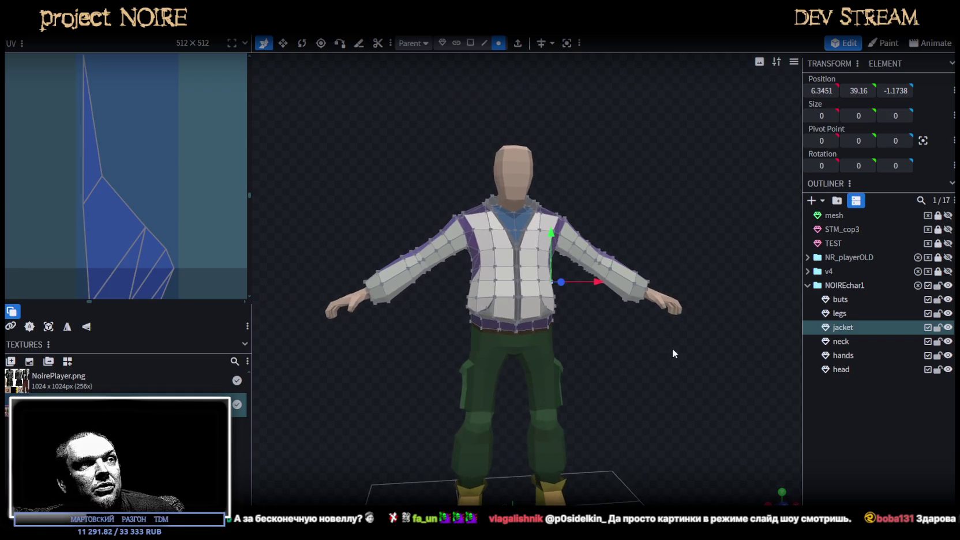
# Select the boots and all of their faces in face mode.
pyautogui.click(847, 414)
pyautogui.moveTo(697, 319); pyautogui.dragTo(521, 396)
pyautogui.click(535, 413)
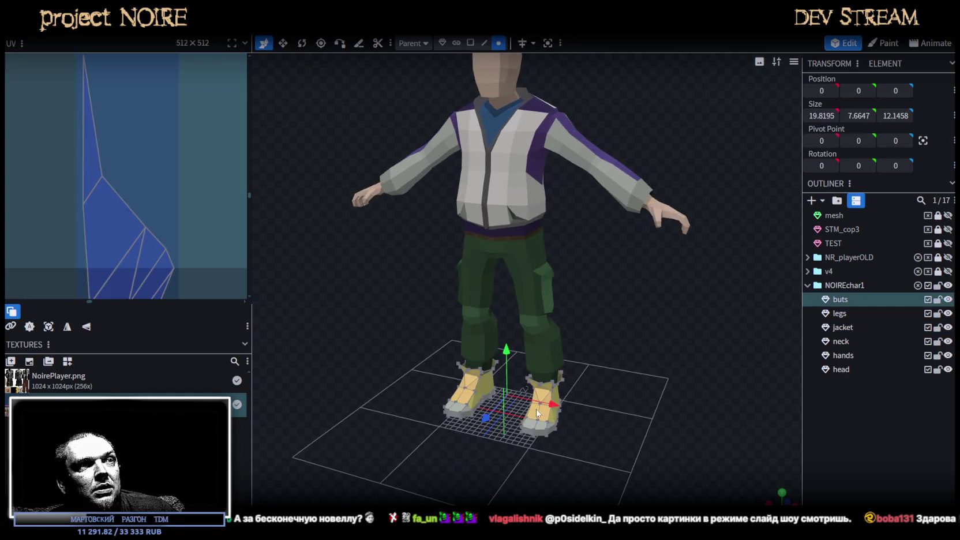
pyautogui.moveTo(632, 382); pyautogui.dragTo(623, 371)
pyautogui.scroll(-2, 121, 192)
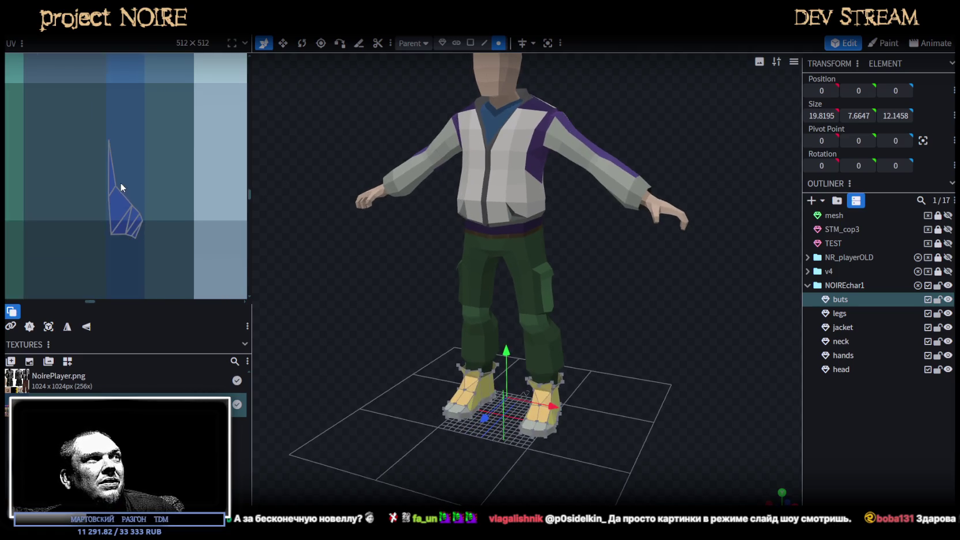
pyautogui.scroll(-3, 120, 182)
pyautogui.moveTo(131, 178); pyautogui.dragTo(188, 210, button='middle')
pyautogui.click(470, 43)
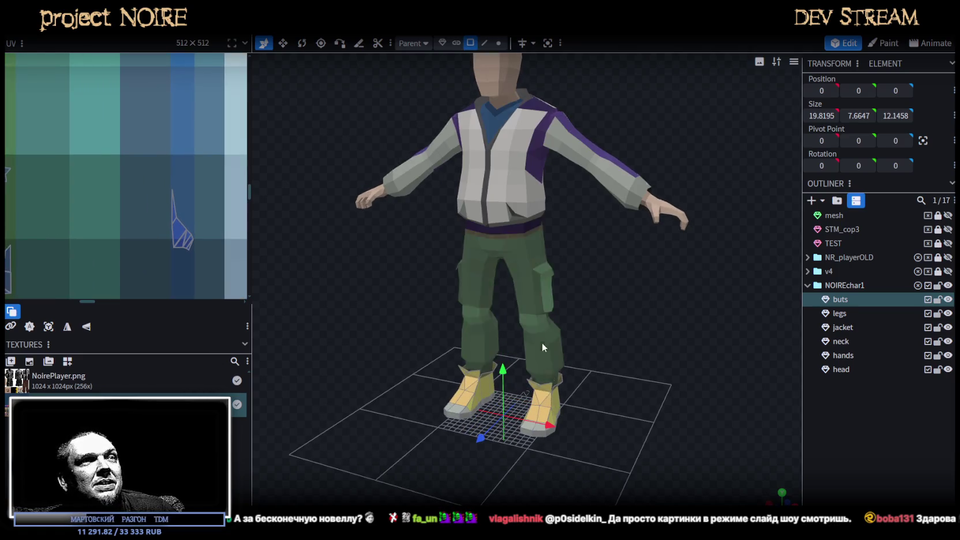
pyautogui.click(549, 414)
pyautogui.scroll(-3, 184, 198)
pyautogui.scroll(2, 153, 186)
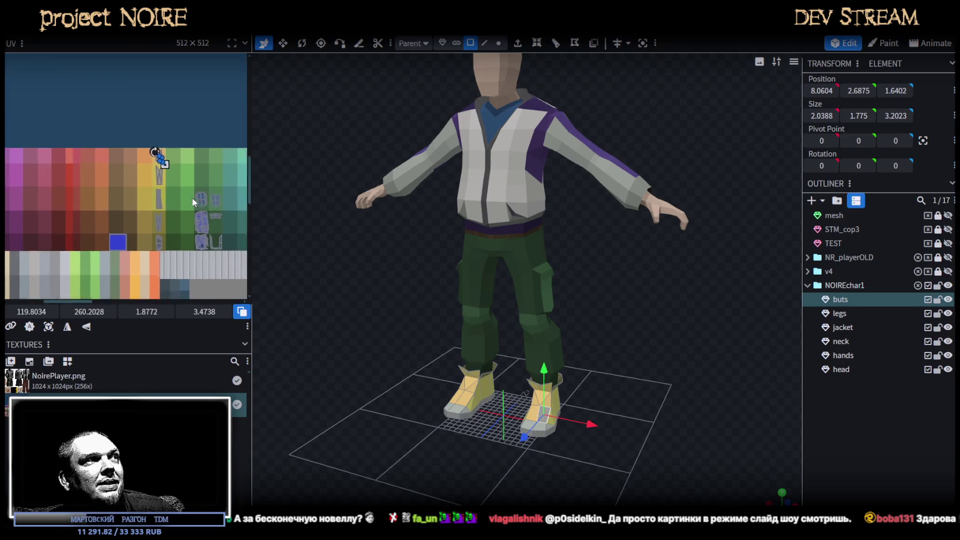
pyautogui.hotkey('ctrl', 'a')
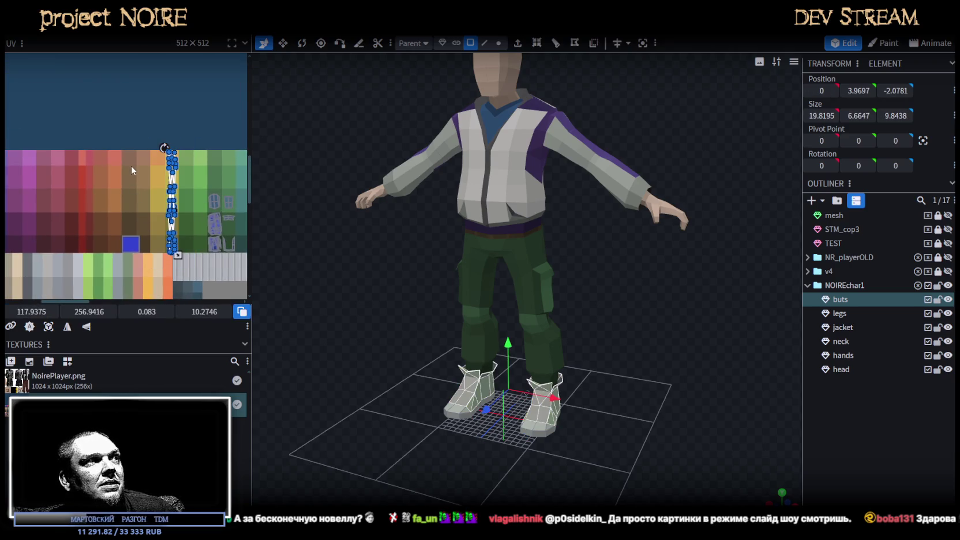
# Move the boots' UV island onto the palette's violet column, turning them purple.
pyautogui.scroll(1, 134, 155)
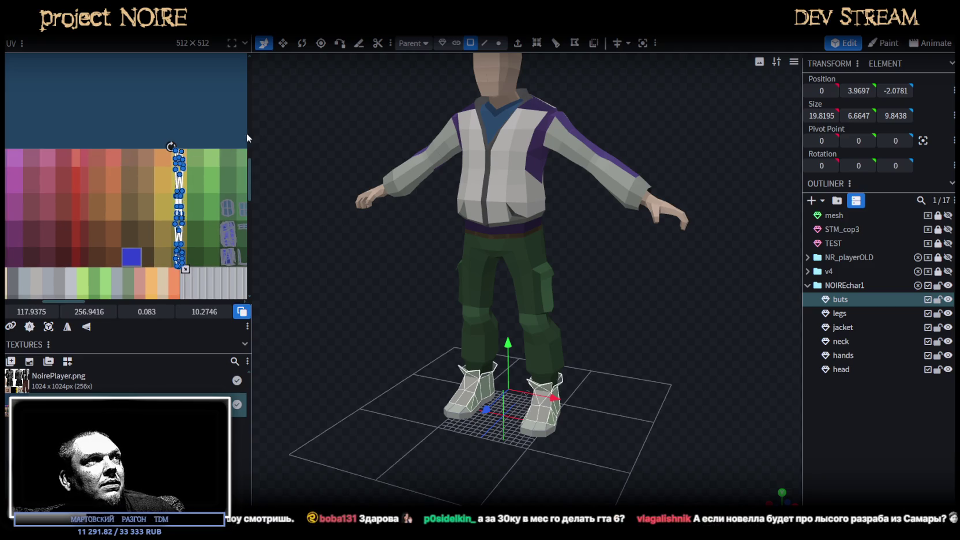
pyautogui.moveTo(247, 137)
pyautogui.mouseDown()
pyautogui.moveTo(381, 155)
pyautogui.moveTo(393, 167)
pyautogui.mouseUp()
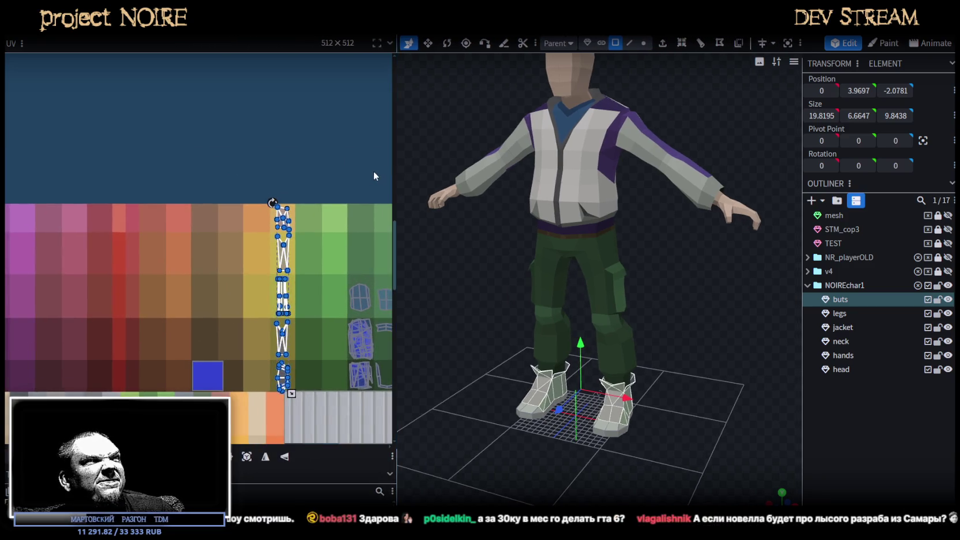
pyautogui.scroll(-2, 165, 188)
pyautogui.moveTo(263, 230); pyautogui.dragTo(354, 240, button='middle')
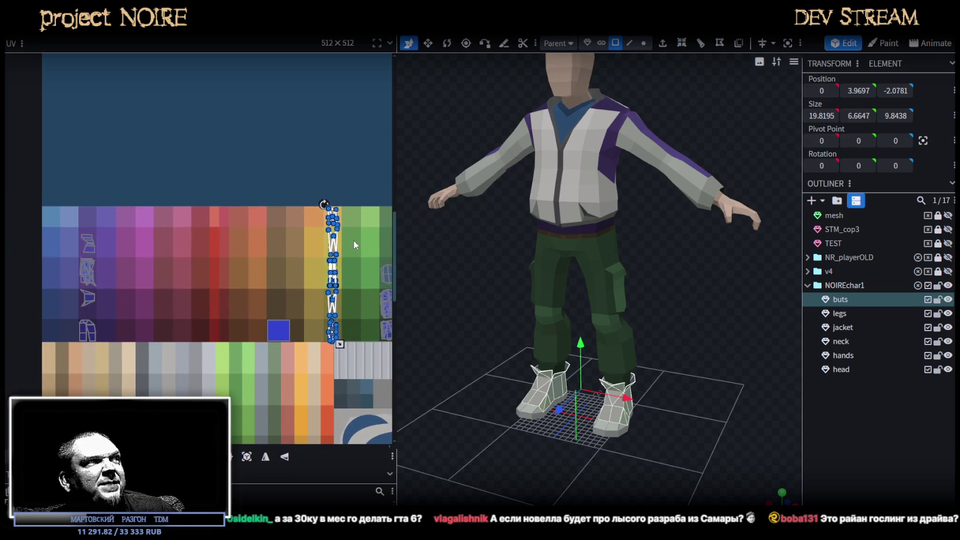
pyautogui.moveTo(342, 234)
pyautogui.mouseDown()
pyautogui.moveTo(134, 245)
pyautogui.moveTo(95, 230)
pyautogui.moveTo(139, 261)
pyautogui.mouseUp()
pyautogui.scroll(3, 95, 227)
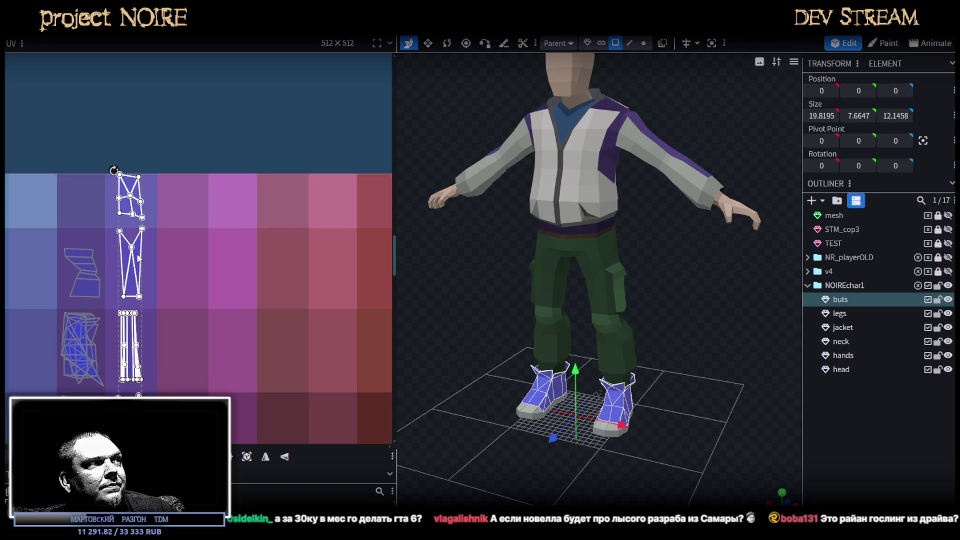
pyautogui.moveTo(197, 319); pyautogui.dragTo(224, 165, button='middle')
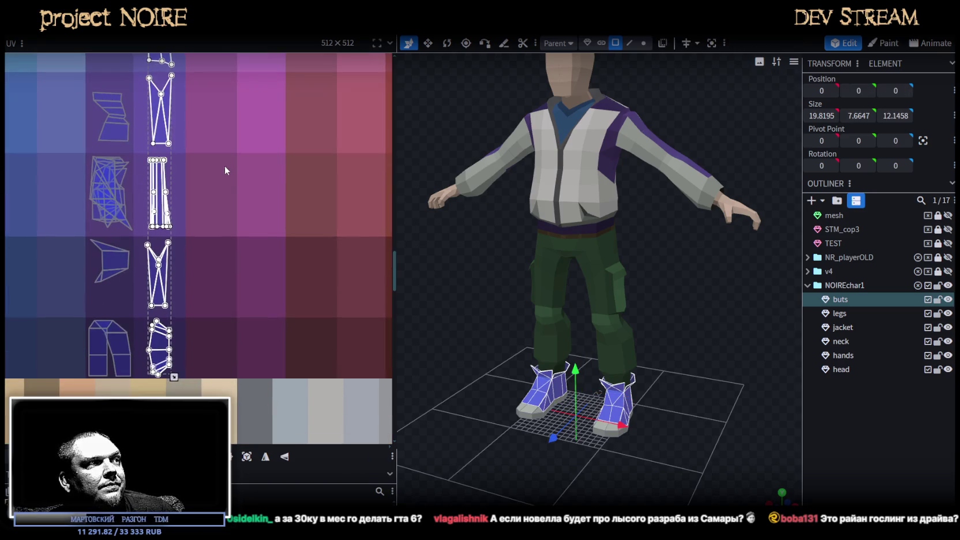
pyautogui.scroll(2, 191, 327)
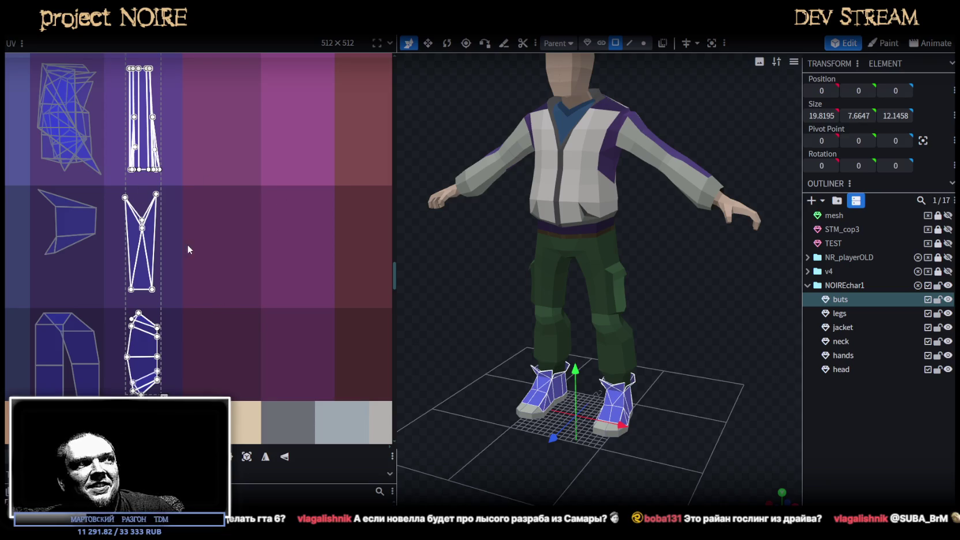
pyautogui.scroll(3, 694, 364)
# Inspect the red dragon on the jacket back, clear the boots selection, and select the jacket.
pyautogui.moveTo(694, 364)
pyautogui.mouseDown()
pyautogui.moveTo(515, 386)
pyautogui.moveTo(475, 357)
pyautogui.moveTo(669, 496)
pyautogui.mouseUp()
pyautogui.click(834, 447)
pyautogui.moveTo(721, 456); pyautogui.dragTo(629, 451)
pyautogui.scroll(3, 584, 403)
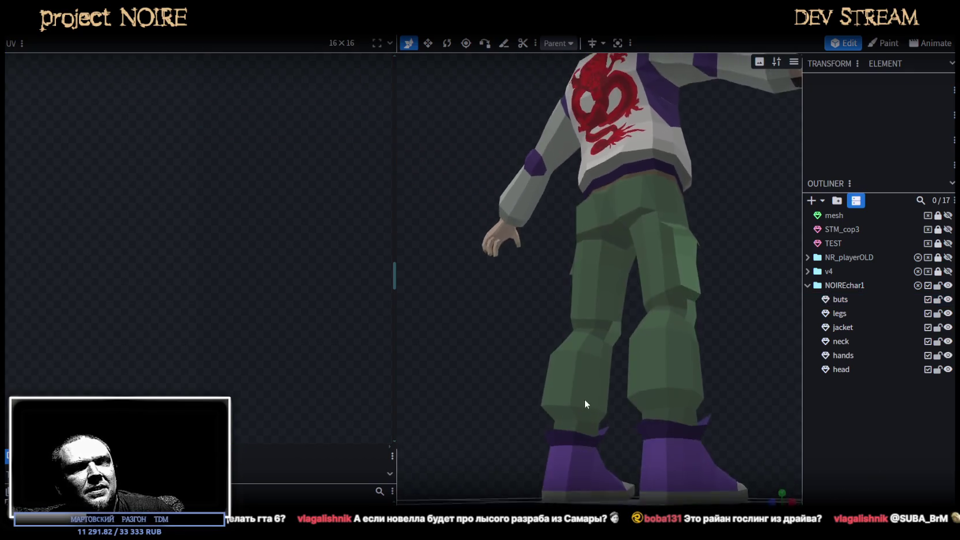
pyautogui.moveTo(584, 399)
pyautogui.mouseDown()
pyautogui.moveTo(502, 435)
pyautogui.moveTo(683, 392)
pyautogui.moveTo(631, 398)
pyautogui.moveTo(671, 411)
pyautogui.mouseUp()
pyautogui.scroll(-2, 502, 435)
pyautogui.click(629, 273)
pyautogui.moveTo(708, 299)
pyautogui.mouseDown()
pyautogui.moveTo(717, 317)
pyautogui.moveTo(717, 300)
pyautogui.moveTo(701, 319)
pyautogui.moveTo(724, 335)
pyautogui.moveTo(660, 333)
pyautogui.moveTo(606, 349)
pyautogui.moveTo(587, 294)
pyautogui.moveTo(615, 421)
pyautogui.moveTo(632, 398)
pyautogui.moveTo(645, 324)
pyautogui.moveTo(664, 369)
pyautogui.moveTo(681, 381)
pyautogui.moveTo(614, 264)
pyautogui.moveTo(606, 321)
pyautogui.moveTo(651, 300)
pyautogui.moveTo(658, 334)
pyautogui.moveTo(616, 339)
pyautogui.moveTo(813, 420)
pyautogui.mouseUp()
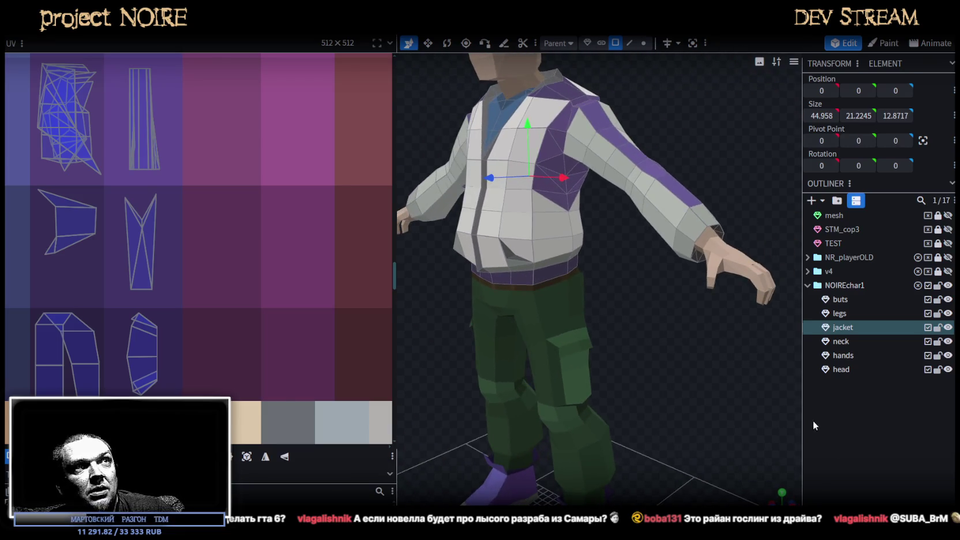
pyautogui.click(634, 319)
pyautogui.moveTo(635, 319)
pyautogui.mouseDown()
pyautogui.moveTo(689, 320)
pyautogui.moveTo(678, 374)
pyautogui.moveTo(580, 360)
pyautogui.moveTo(615, 311)
pyautogui.moveTo(686, 323)
pyautogui.moveTo(763, 302)
pyautogui.mouseUp()
pyautogui.click(597, 246)
pyautogui.scroll(-2, 665, 345)
pyautogui.moveTo(709, 449)
pyautogui.mouseDown()
pyautogui.moveTo(667, 395)
pyautogui.moveTo(720, 376)
pyautogui.moveTo(684, 349)
pyautogui.moveTo(646, 387)
pyautogui.moveTo(454, 394)
pyautogui.moveTo(438, 371)
pyautogui.moveTo(457, 376)
pyautogui.moveTo(638, 295)
pyautogui.moveTo(656, 371)
pyautogui.moveTo(669, 349)
pyautogui.moveTo(542, 391)
pyautogui.moveTo(580, 361)
pyautogui.moveTo(682, 348)
pyautogui.moveTo(641, 333)
pyautogui.moveTo(599, 360)
pyautogui.moveTo(676, 368)
pyautogui.moveTo(437, 367)
pyautogui.moveTo(649, 369)
pyautogui.moveTo(676, 349)
pyautogui.moveTo(676, 341)
pyautogui.moveTo(542, 341)
pyautogui.moveTo(606, 359)
pyautogui.moveTo(672, 349)
pyautogui.moveTo(682, 332)
pyautogui.moveTo(628, 331)
pyautogui.moveTo(611, 314)
pyautogui.moveTo(567, 321)
pyautogui.moveTo(563, 334)
pyautogui.moveTo(695, 351)
pyautogui.mouseUp()
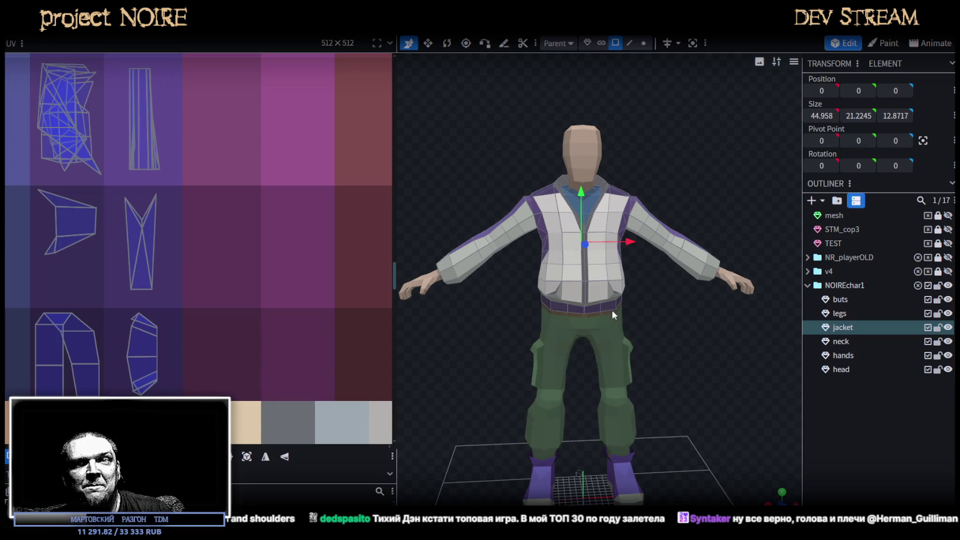
pyautogui.scroll(2, 671, 341)
pyautogui.moveTo(671, 342)
pyautogui.mouseDown()
pyautogui.moveTo(669, 321)
pyautogui.moveTo(624, 327)
pyautogui.moveTo(659, 343)
pyautogui.mouseUp()
# Select a front hem vertex in vertex mode, undoing an accidental move.
pyautogui.scroll(3, 690, 393)
pyautogui.moveTo(690, 392)
pyautogui.mouseDown()
pyautogui.moveTo(702, 374)
pyautogui.moveTo(694, 339)
pyautogui.mouseUp()
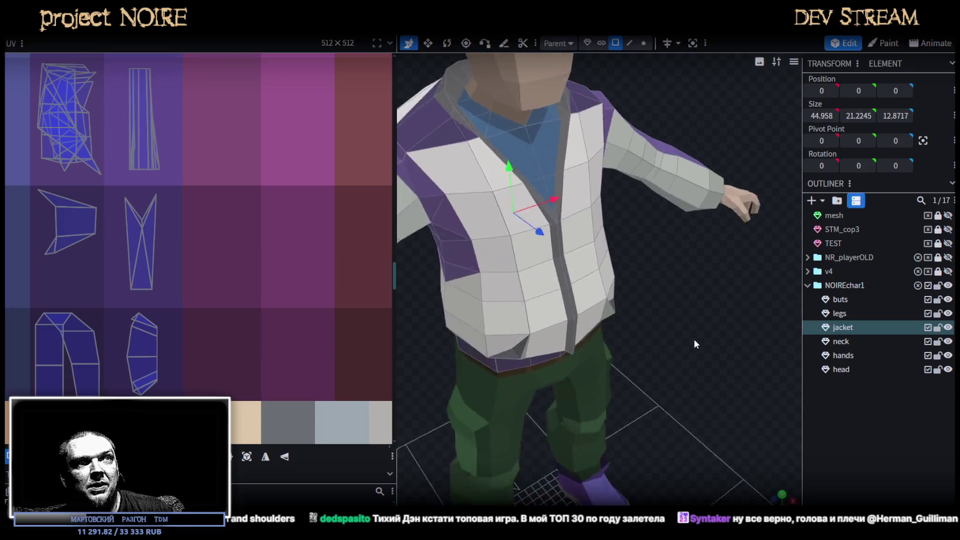
pyautogui.scroll(2, 694, 339)
pyautogui.click(643, 44)
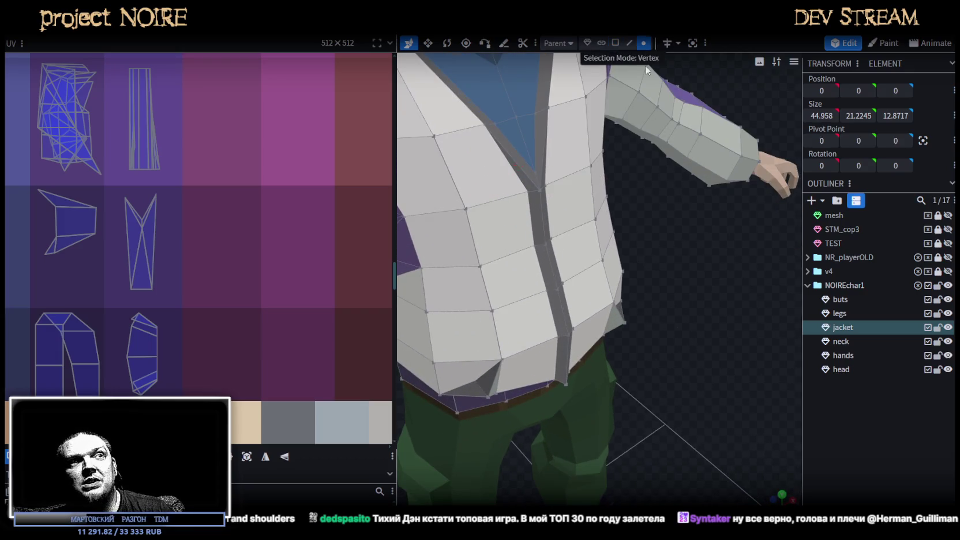
pyautogui.click(611, 312)
pyautogui.moveTo(611, 311)
pyautogui.mouseDown()
pyautogui.moveTo(477, 248)
pyautogui.moveTo(521, 321)
pyautogui.moveTo(457, 251)
pyautogui.moveTo(510, 308)
pyautogui.moveTo(457, 288)
pyautogui.mouseUp()
pyautogui.hotkey('ctrl', 'z')
# Add the mirrored hem vertex, nudge both back and forward 0.3, and save.
pyautogui.keyDown('shift'); pyautogui.click(407, 262); pyautogui.keyUp('shift')
pyautogui.moveTo(622, 316)
pyautogui.mouseDown()
pyautogui.moveTo(719, 271)
pyautogui.moveTo(582, 220)
pyautogui.mouseUp()
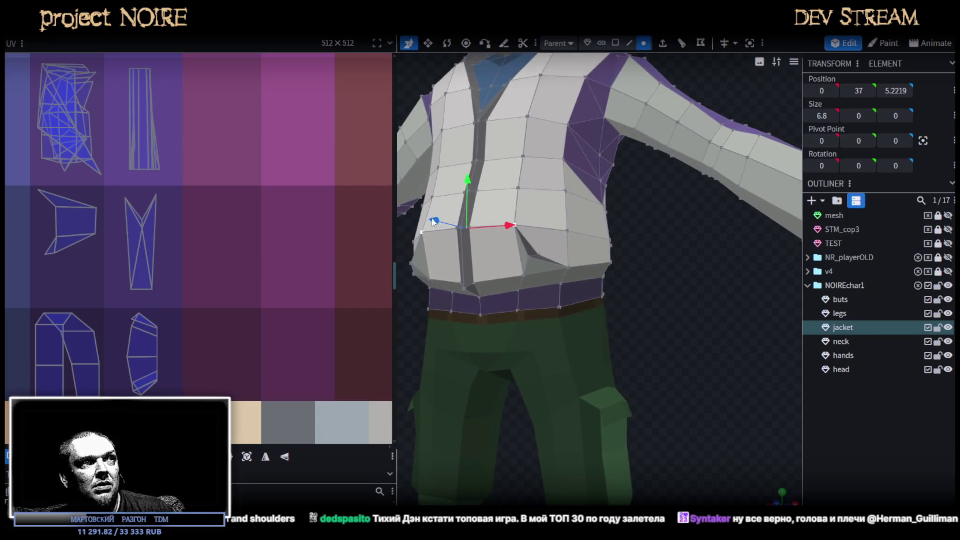
pyautogui.moveTo(433, 221); pyautogui.dragTo(424, 228)
pyautogui.moveTo(654, 249)
pyautogui.mouseDown()
pyautogui.moveTo(596, 271)
pyautogui.moveTo(600, 294)
pyautogui.moveTo(658, 336)
pyautogui.mouseUp()
pyautogui.moveTo(436, 272); pyautogui.dragTo(422, 282)
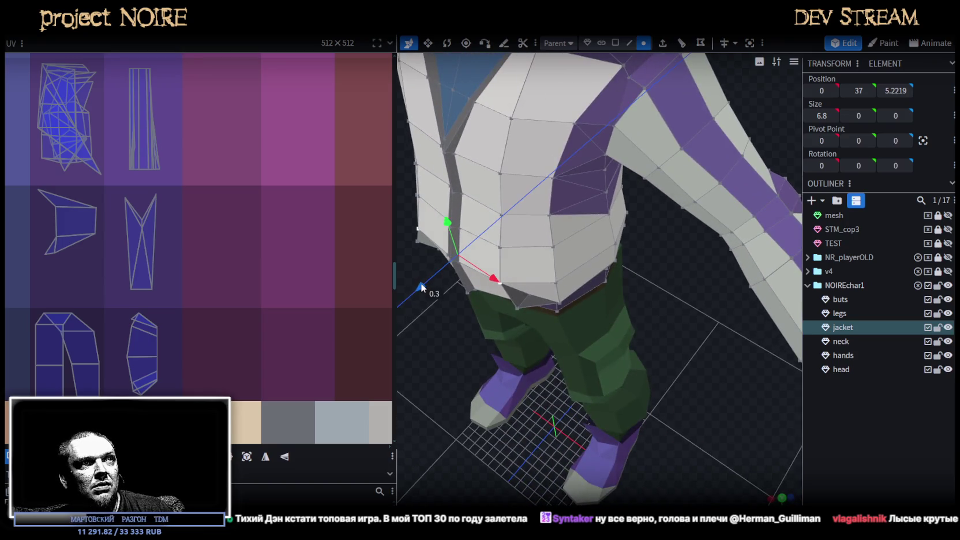
pyautogui.moveTo(690, 352); pyautogui.dragTo(723, 325)
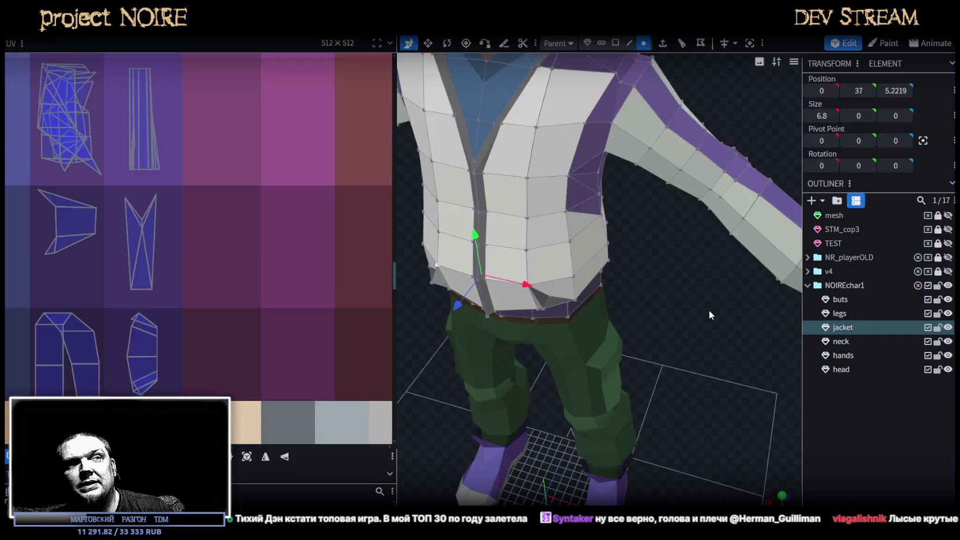
pyautogui.scroll(-3, 708, 310)
pyautogui.moveTo(658, 325); pyautogui.dragTo(658, 272)
pyautogui.scroll(5, 659, 273)
pyautogui.hotkey('ctrl', 's')
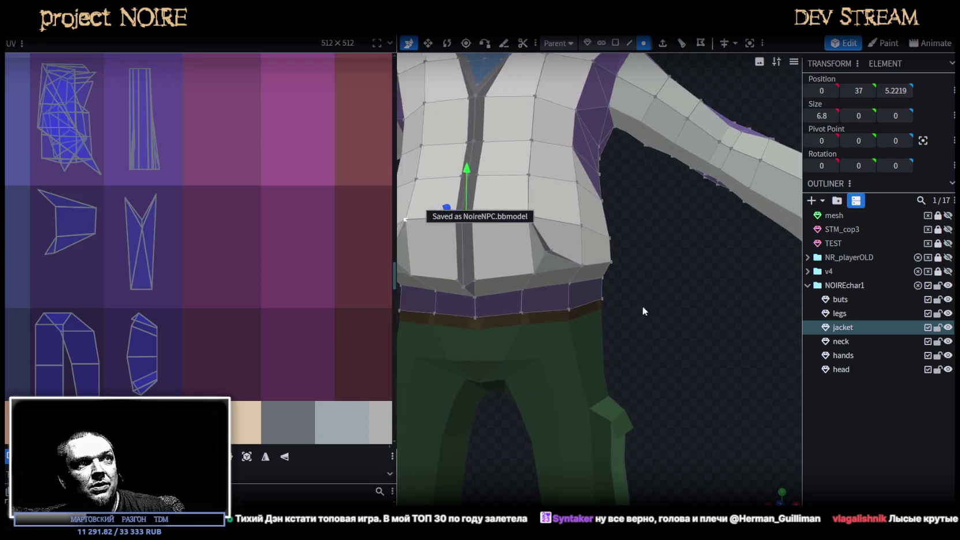
# Resize the two bottom front hem vertices inward on X, Size 7 to 6.
pyautogui.moveTo(644, 310); pyautogui.dragTo(706, 295)
pyautogui.click(504, 252)
pyautogui.keyDown('shift'); pyautogui.click(632, 254); pyautogui.keyUp('shift')
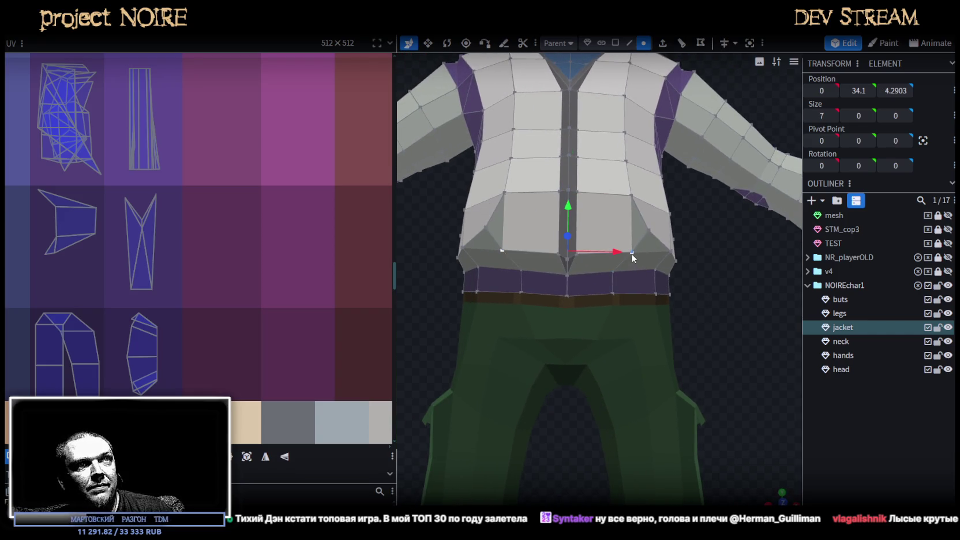
pyautogui.press('s')
pyautogui.moveTo(624, 252); pyautogui.dragTo(611, 252)
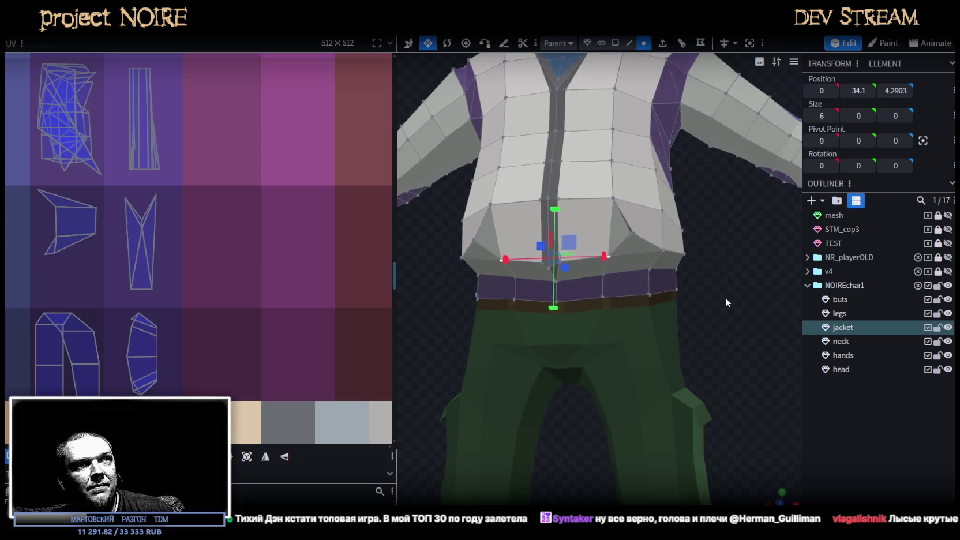
# Switch to face selection, review the narrowed hem, and save NoireNPC.bbmodel.
pyautogui.moveTo(743, 312); pyautogui.dragTo(786, 329)
pyautogui.scroll(2, 648, 144)
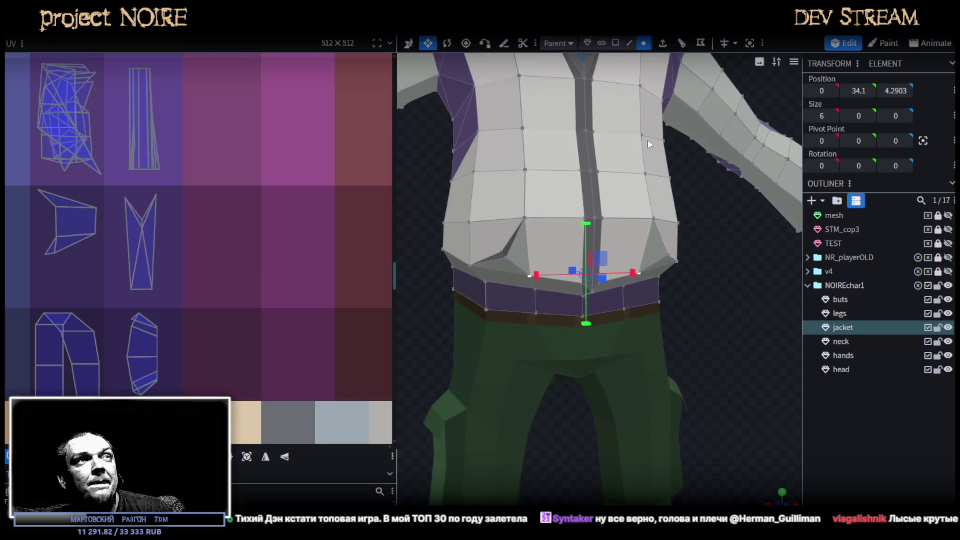
pyautogui.click(615, 42)
pyautogui.moveTo(728, 293)
pyautogui.mouseDown()
pyautogui.moveTo(709, 304)
pyautogui.moveTo(724, 313)
pyautogui.moveTo(655, 330)
pyautogui.moveTo(674, 334)
pyautogui.moveTo(686, 296)
pyautogui.moveTo(684, 307)
pyautogui.moveTo(596, 348)
pyautogui.moveTo(700, 378)
pyautogui.moveTo(735, 399)
pyautogui.moveTo(737, 369)
pyautogui.moveTo(679, 289)
pyautogui.moveTo(609, 329)
pyautogui.moveTo(663, 337)
pyautogui.mouseUp()
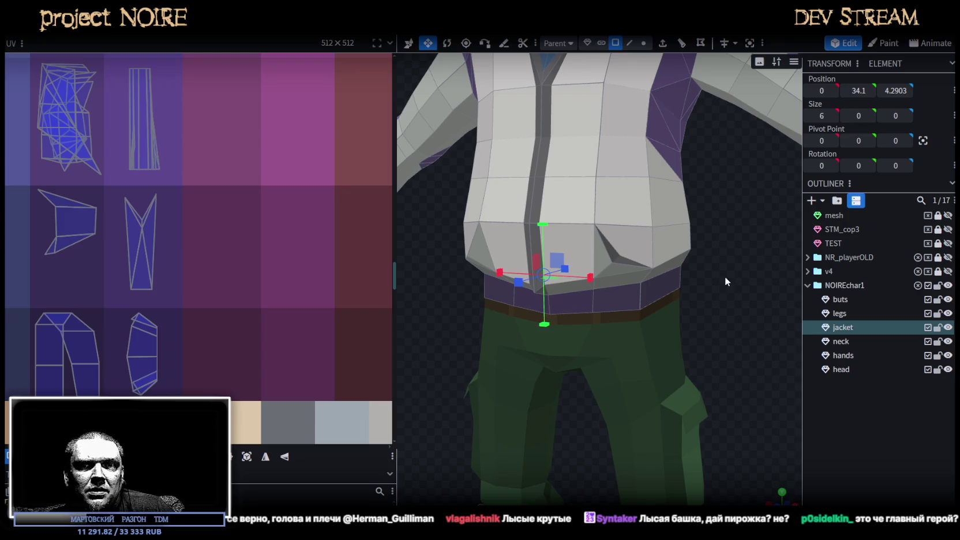
pyautogui.scroll(-5, 602, 294)
pyautogui.moveTo(676, 281)
pyautogui.mouseDown()
pyautogui.moveTo(593, 306)
pyautogui.moveTo(561, 300)
pyautogui.moveTo(701, 290)
pyautogui.moveTo(612, 300)
pyautogui.moveTo(659, 323)
pyautogui.mouseUp()
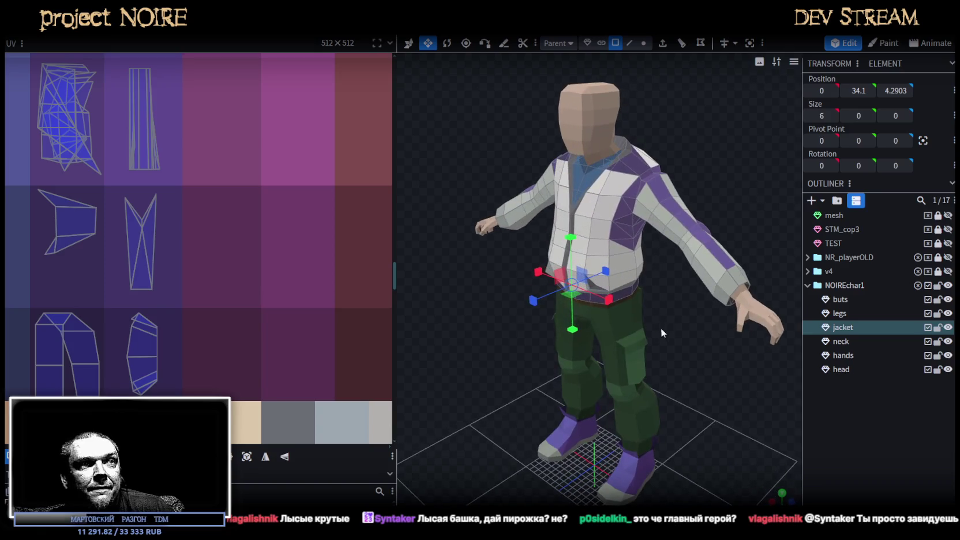
pyautogui.hotkey('ctrl', 's')
# Look over the jacket back, then select a face on the jacket shoulder.
pyautogui.moveTo(720, 410)
pyautogui.mouseDown()
pyautogui.moveTo(450, 369)
pyautogui.moveTo(478, 369)
pyautogui.mouseUp()
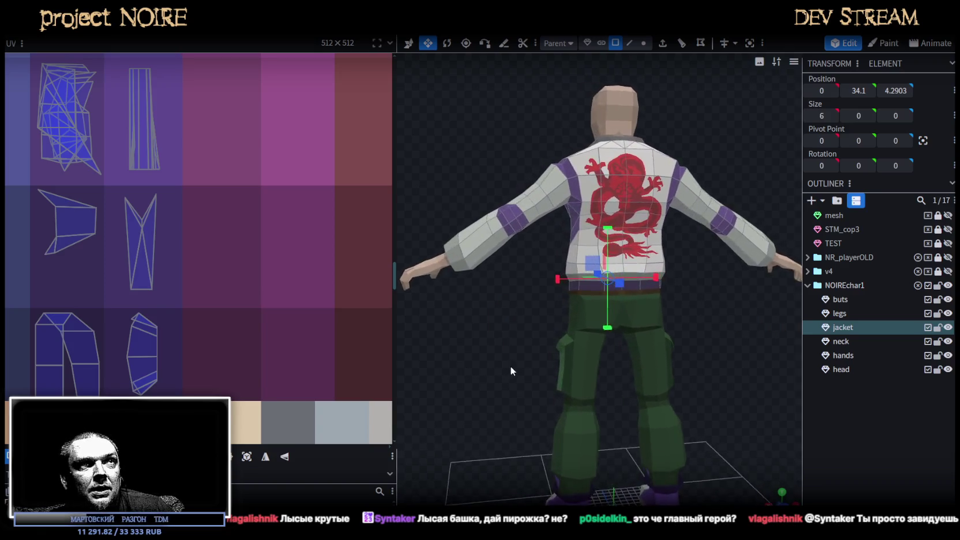
pyautogui.scroll(3, 510, 366)
pyautogui.scroll(2, 510, 393)
pyautogui.moveTo(495, 392)
pyautogui.mouseDown()
pyautogui.moveTo(724, 398)
pyautogui.moveTo(702, 340)
pyautogui.moveTo(651, 371)
pyautogui.moveTo(631, 347)
pyautogui.mouseUp()
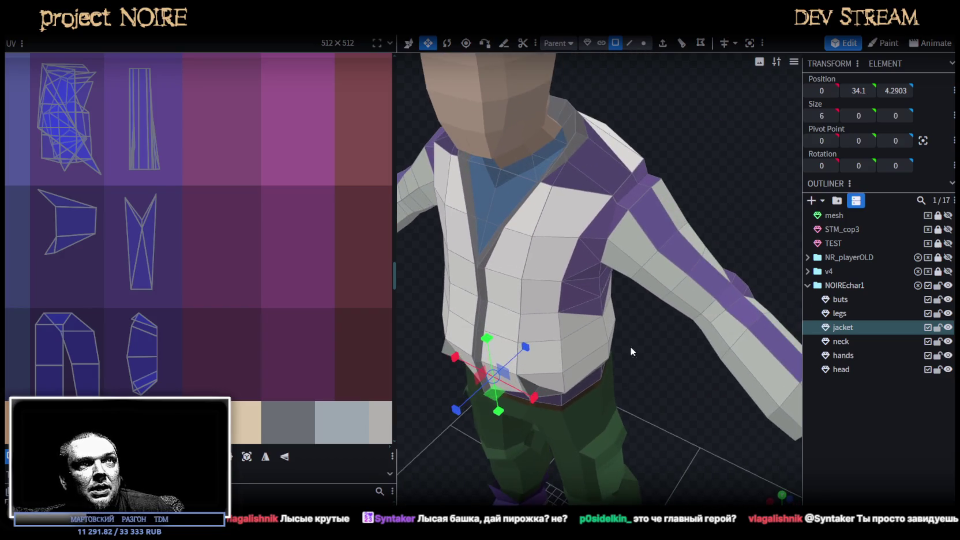
pyautogui.click(639, 193)
# Select the shoulder edges of the jacket in edge mode.
pyautogui.moveTo(722, 149); pyautogui.dragTo(664, 98)
pyautogui.click(629, 43)
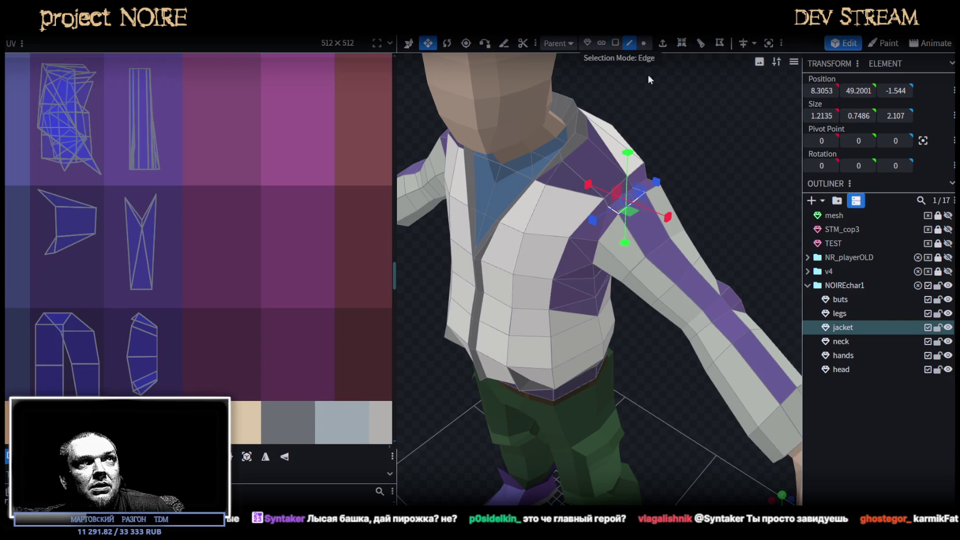
pyautogui.click(680, 175)
pyautogui.click(668, 172)
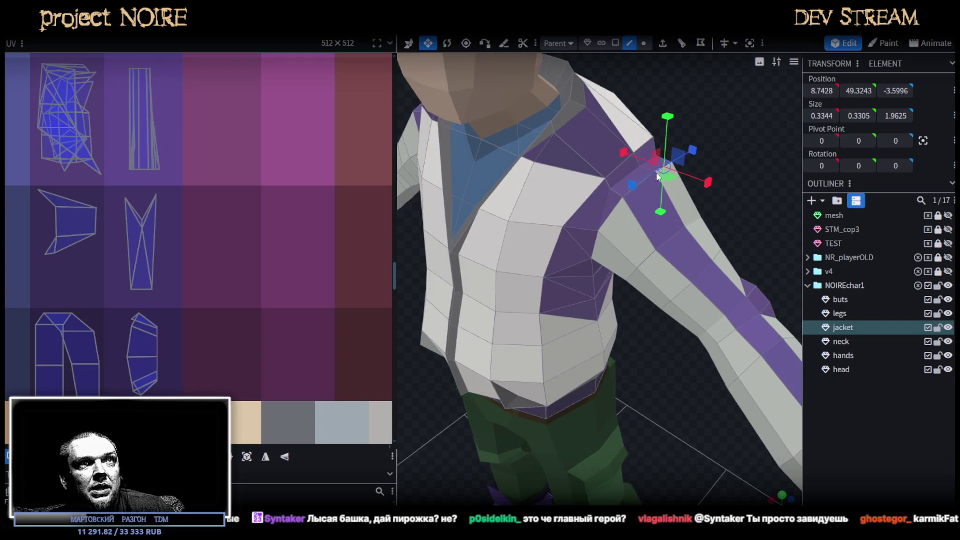
pyautogui.press('v')
pyautogui.keyDown('shift'); pyautogui.click(627, 190); pyautogui.keyUp('shift')
pyautogui.moveTo(641, 243)
pyautogui.mouseDown()
pyautogui.moveTo(651, 335)
pyautogui.moveTo(691, 301)
pyautogui.mouseUp()
pyautogui.scroll(-2, 690, 302)
pyautogui.scroll(-2, 691, 312)
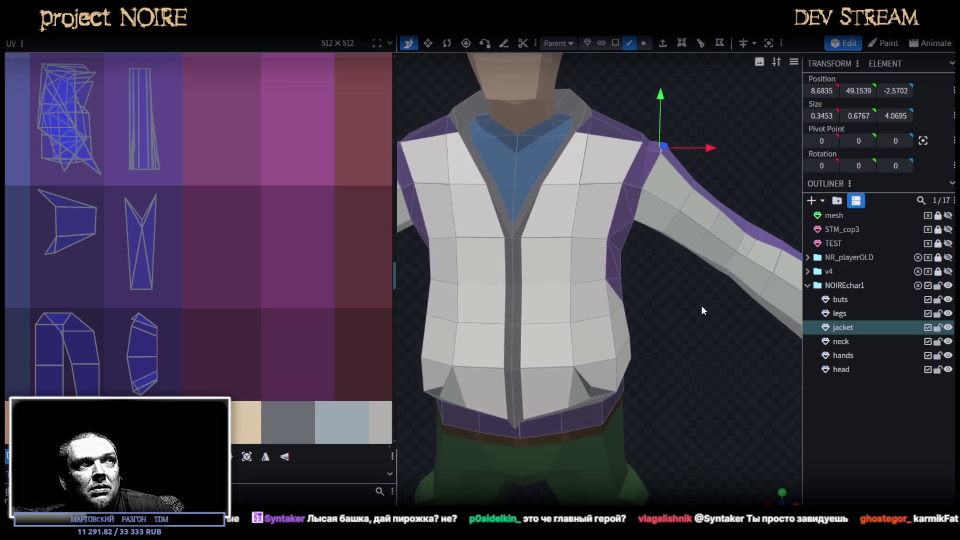
pyautogui.scroll(-2, 700, 305)
pyautogui.scroll(-1, 697, 303)
pyautogui.moveTo(699, 297)
pyautogui.mouseDown()
pyautogui.moveTo(691, 298)
pyautogui.moveTo(712, 286)
pyautogui.moveTo(690, 287)
pyautogui.moveTo(709, 287)
pyautogui.moveTo(674, 336)
pyautogui.moveTo(448, 356)
pyautogui.moveTo(626, 131)
pyautogui.mouseUp()
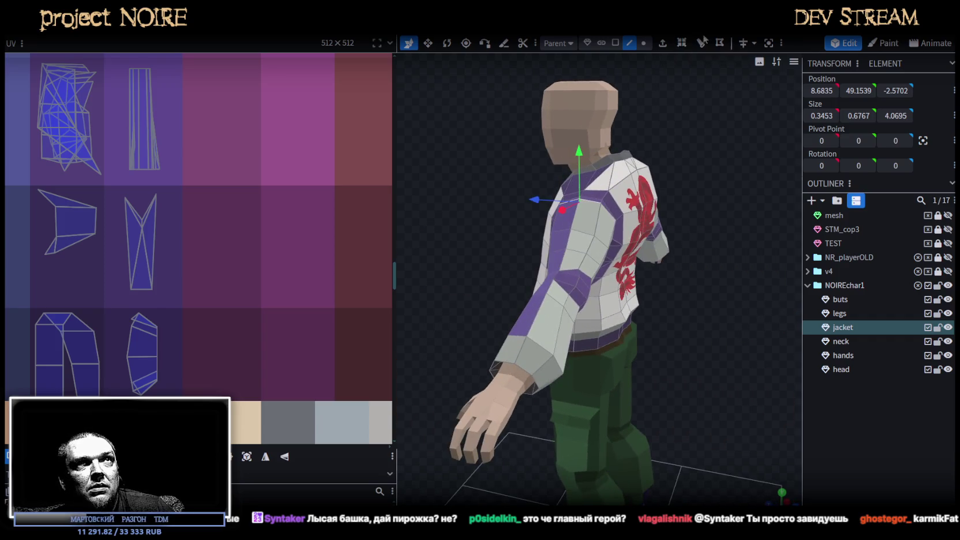
# Lower the shoulder vertices by 0.1 to Y 49.0539.
pyautogui.click(644, 43)
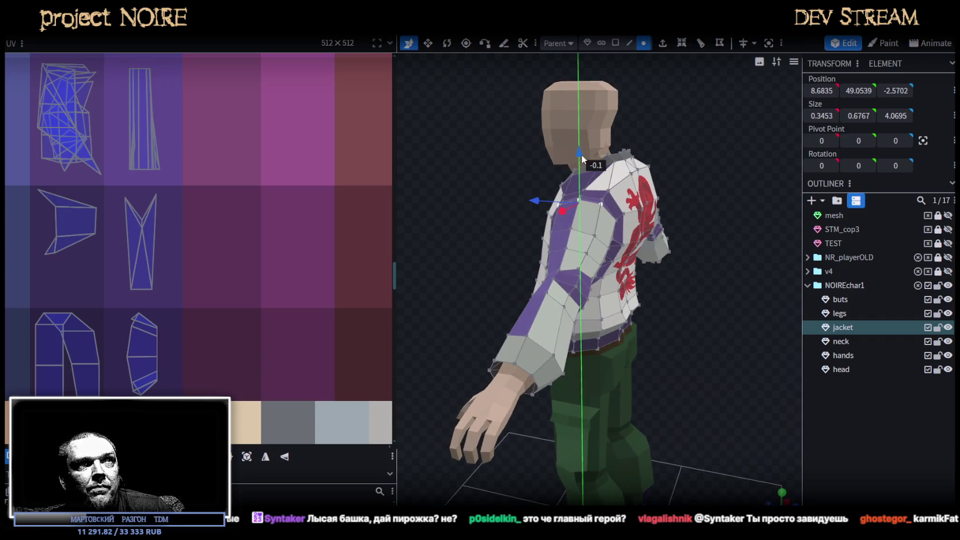
pyautogui.moveTo(566, 160)
pyautogui.mouseDown()
pyautogui.moveTo(549, 253)
pyautogui.moveTo(384, 237)
pyautogui.mouseUp()
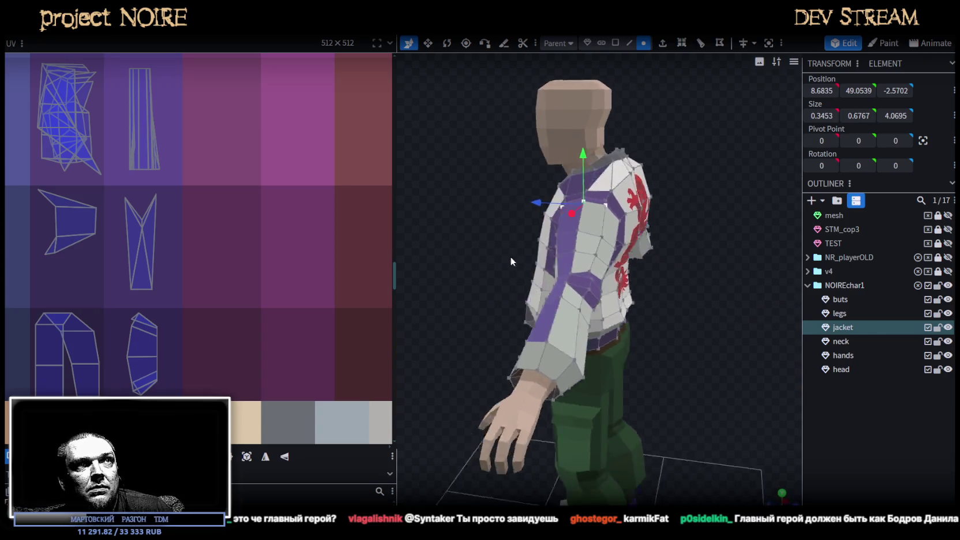
pyautogui.moveTo(387, 237); pyautogui.dragTo(743, 51)
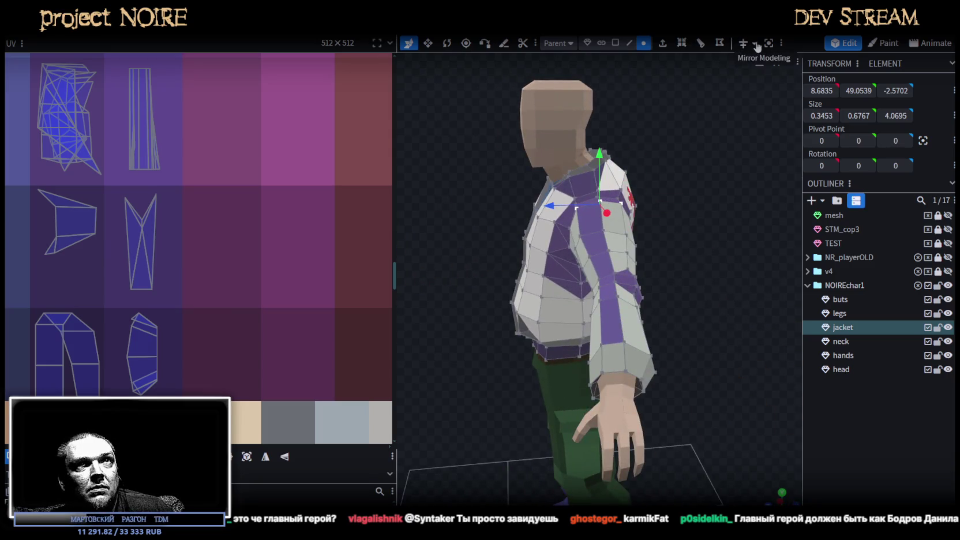
# Enable mirror modeling and raise the shoulder vertices 0.1 back to Y 49.1539.
pyautogui.click(755, 43)
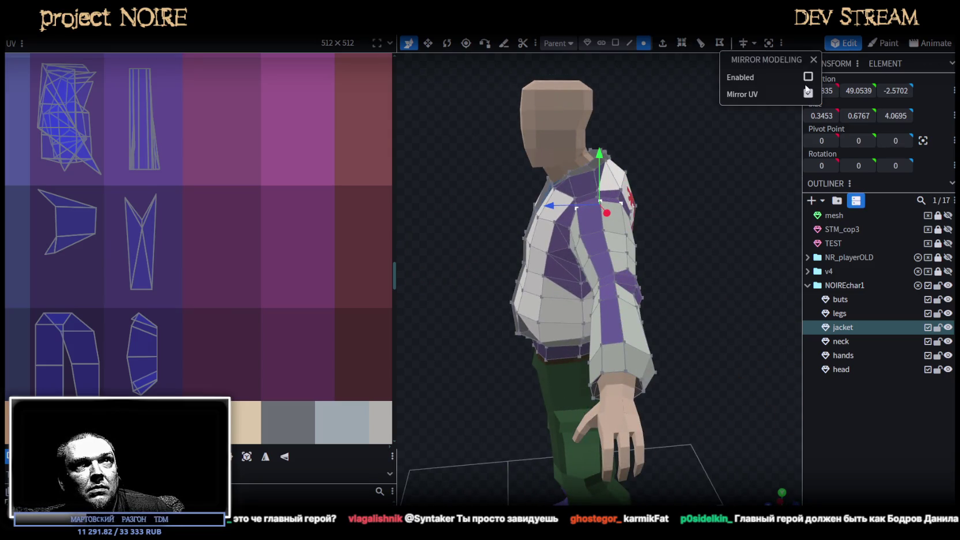
pyautogui.click(808, 77)
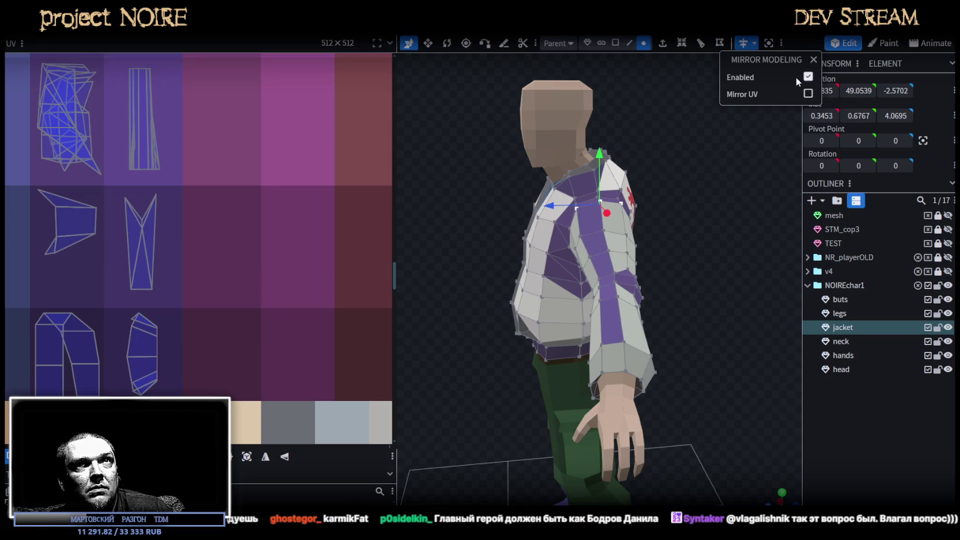
pyautogui.moveTo(722, 174); pyautogui.dragTo(590, 171)
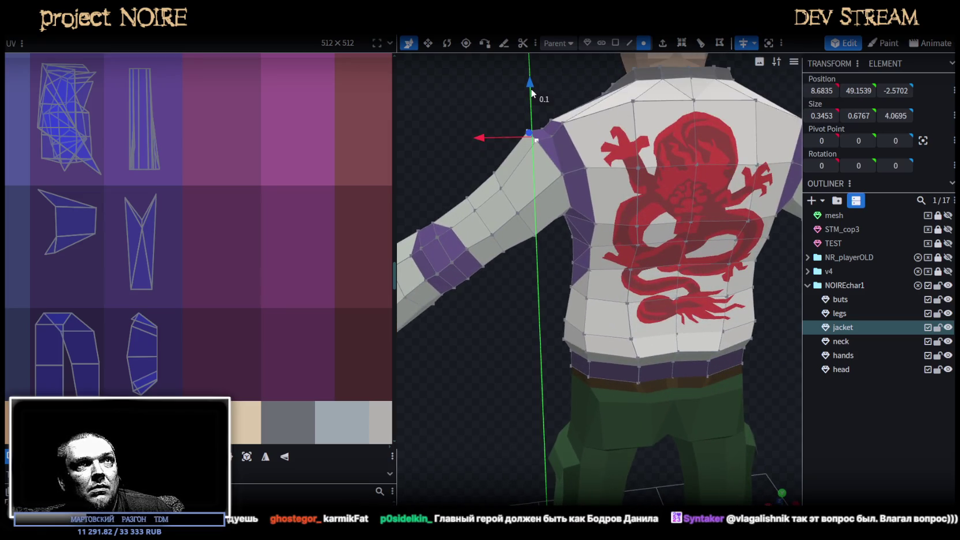
pyautogui.scroll(-3, 531, 88)
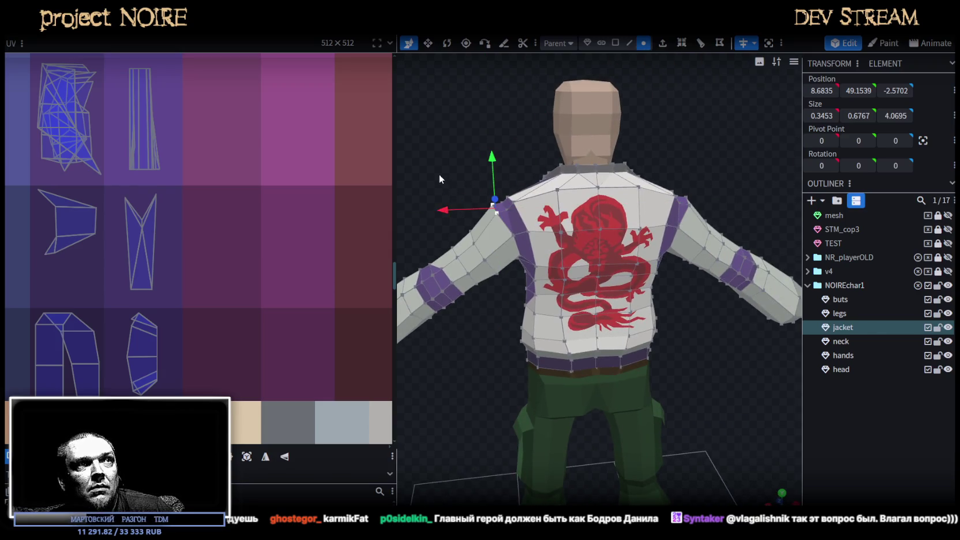
pyautogui.moveTo(439, 174); pyautogui.dragTo(763, 356)
pyautogui.scroll(2, 651, 278)
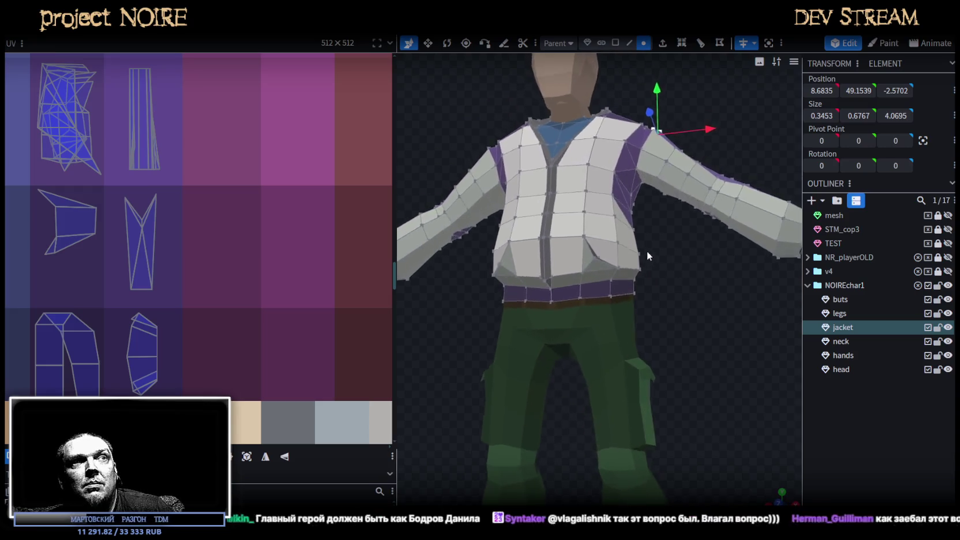
pyautogui.moveTo(647, 253)
pyautogui.mouseDown()
pyautogui.moveTo(488, 281)
pyautogui.moveTo(425, 265)
pyautogui.moveTo(402, 280)
pyautogui.moveTo(806, 296)
pyautogui.mouseUp()
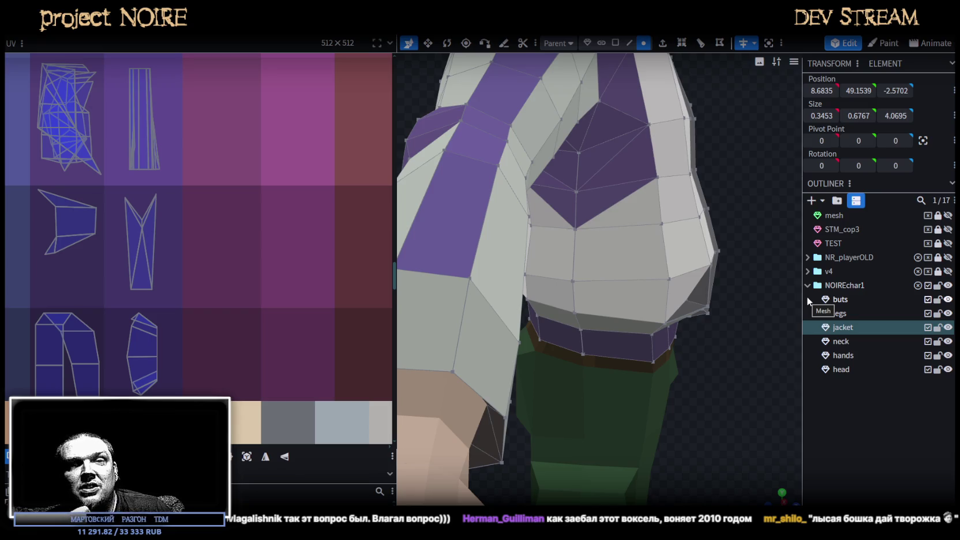
# Nudge a vertex on the jacket's lower front edge vertically along Y.
pyautogui.scroll(-5, 743, 291)
pyautogui.moveTo(721, 357); pyautogui.dragTo(601, 312)
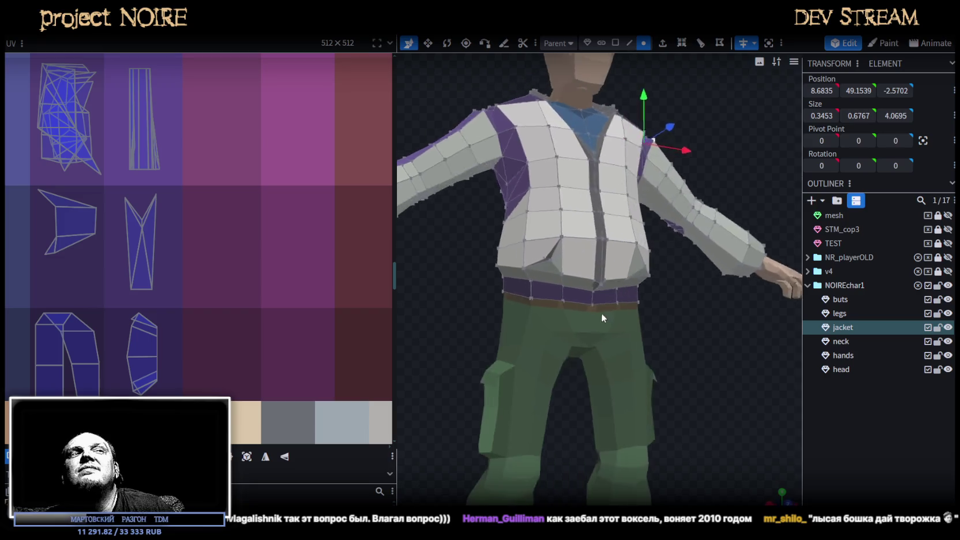
pyautogui.scroll(2, 602, 313)
pyautogui.scroll(2, 583, 312)
pyautogui.scroll(2, 594, 310)
pyautogui.scroll(2, 588, 306)
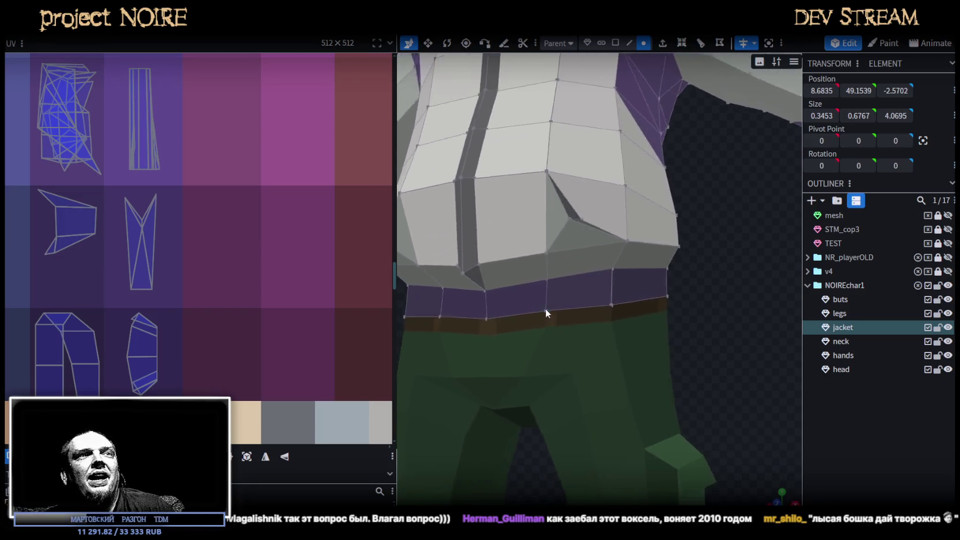
pyautogui.scroll(2, 532, 303)
pyautogui.scroll(-2, 574, 308)
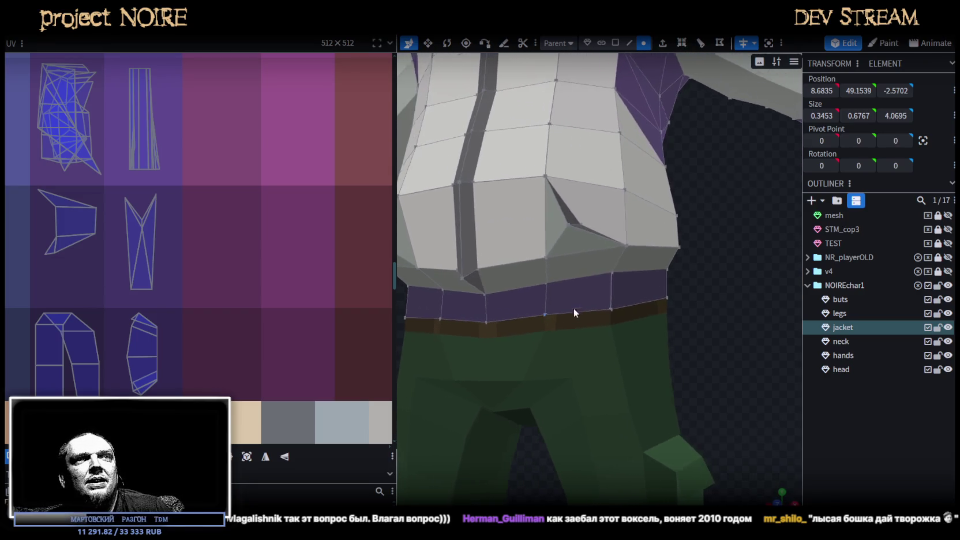
pyautogui.click(615, 271)
pyautogui.moveTo(617, 228); pyautogui.dragTo(619, 238)
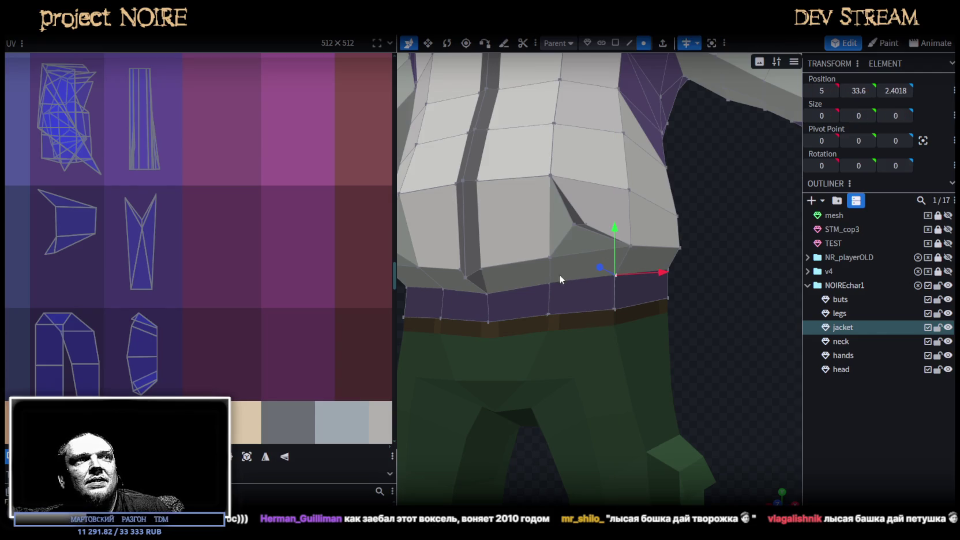
# Nudge the neighbouring hem vertex slightly down along Y.
pyautogui.click(619, 275)
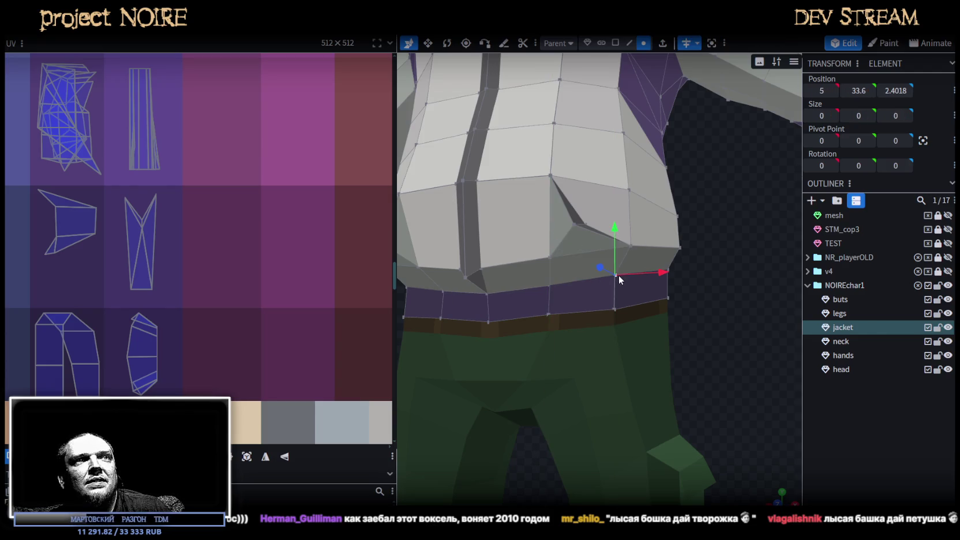
pyautogui.moveTo(613, 234); pyautogui.dragTo(614, 242)
pyautogui.scroll(-2, 714, 310)
pyautogui.moveTo(714, 310)
pyautogui.mouseDown()
pyautogui.moveTo(480, 327)
pyautogui.moveTo(495, 320)
pyautogui.moveTo(472, 335)
pyautogui.moveTo(540, 330)
pyautogui.moveTo(499, 336)
pyautogui.moveTo(590, 402)
pyautogui.moveTo(790, 327)
pyautogui.moveTo(734, 325)
pyautogui.mouseUp()
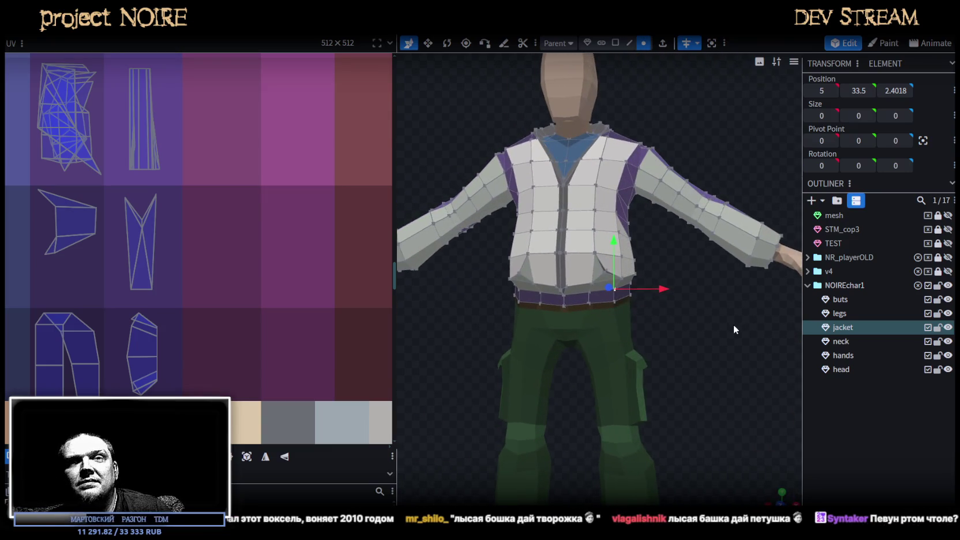